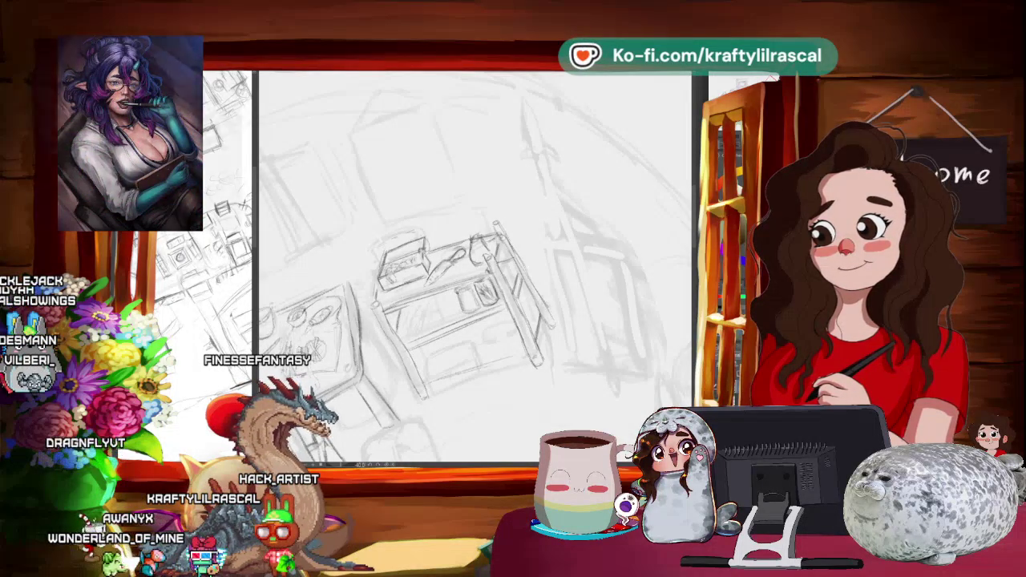
Tilt and zoom the canvas view around the cart to refine its pencil lines.
{"action": "key", "text": "ctrl+minus"}
{"action": "key", "text": "minus"}
{"action": "key", "text": "minus"}
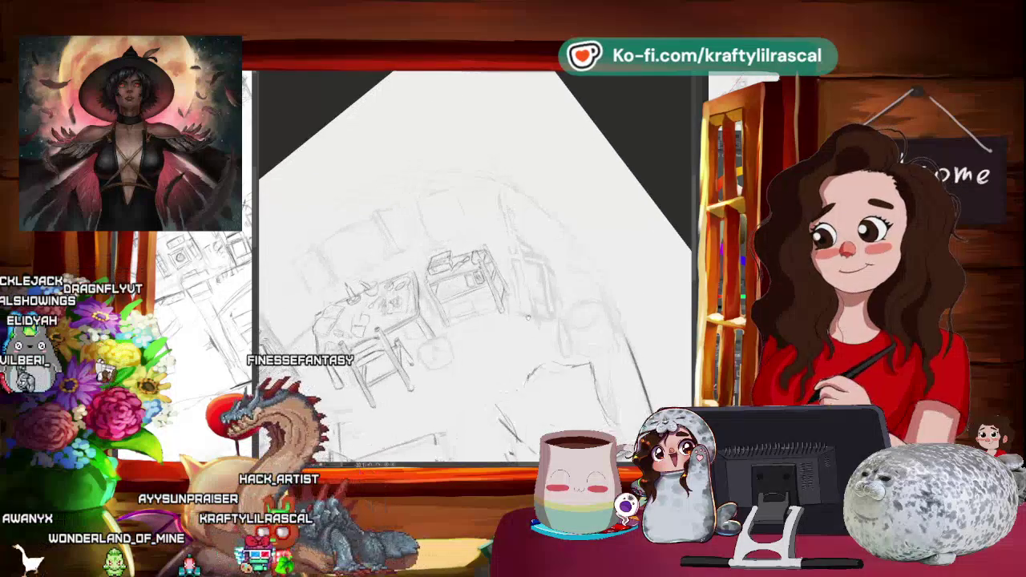
{"action": "key", "text": "ctrl+plus"}
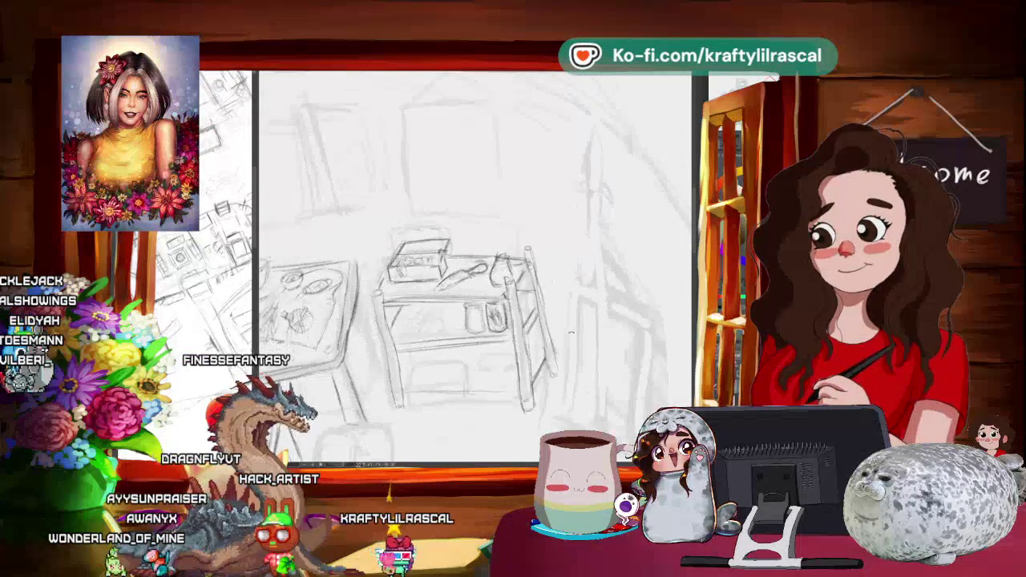
{"action": "key", "text": "minus"}
{"action": "key", "text": "minus"}
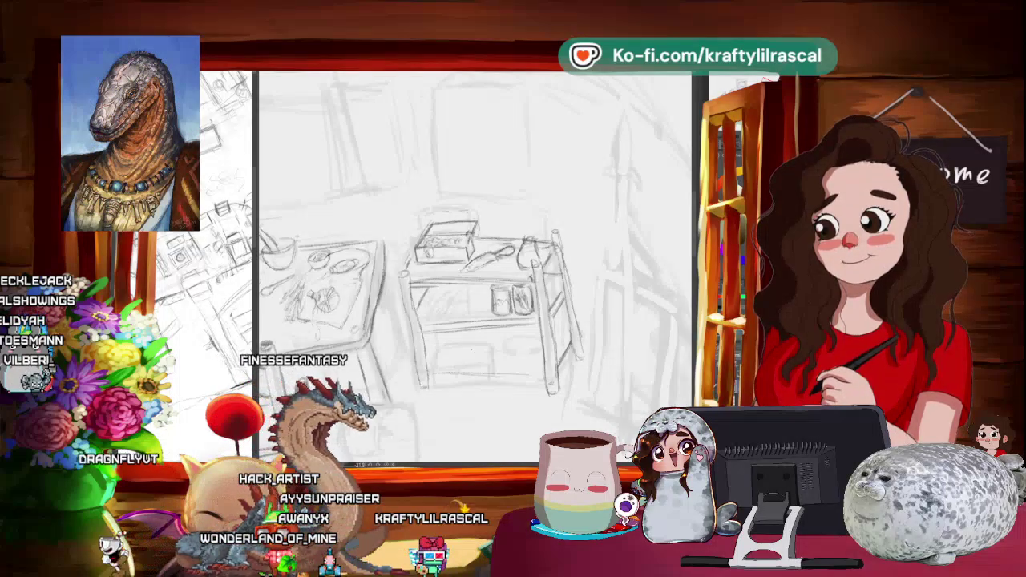
Zoom out, tilt the page and straighten it so the whole room sketch is visible.
{"action": "scroll", "coordinate": [475, 264], "scroll_direction": "down", "scroll_amount": 2}
{"action": "scroll", "coordinate": [475, 264], "scroll_direction": "down", "scroll_amount": 2}
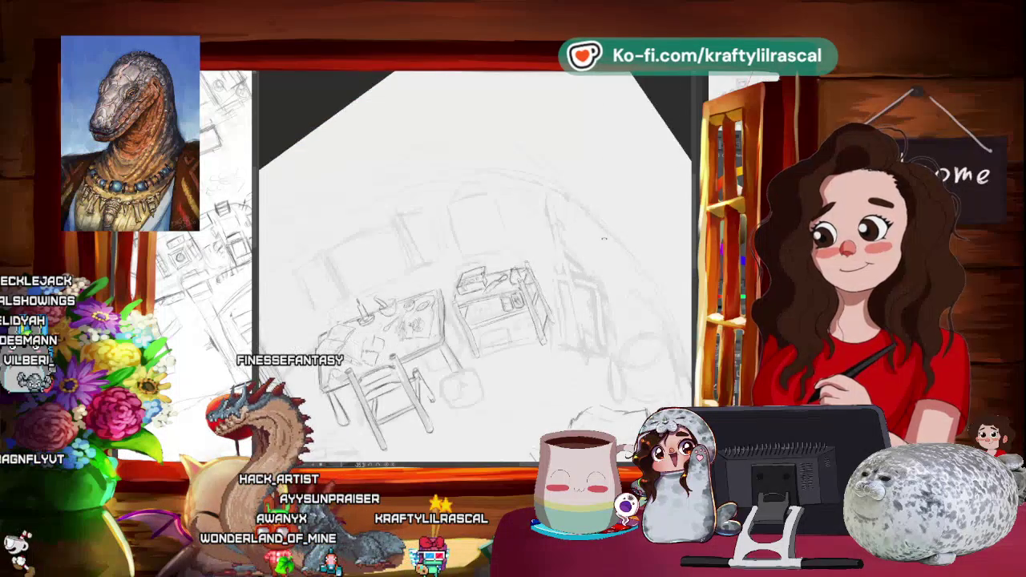
{"action": "left_click_drag", "start_coordinate": [603, 238], "coordinate": [595, 274]}
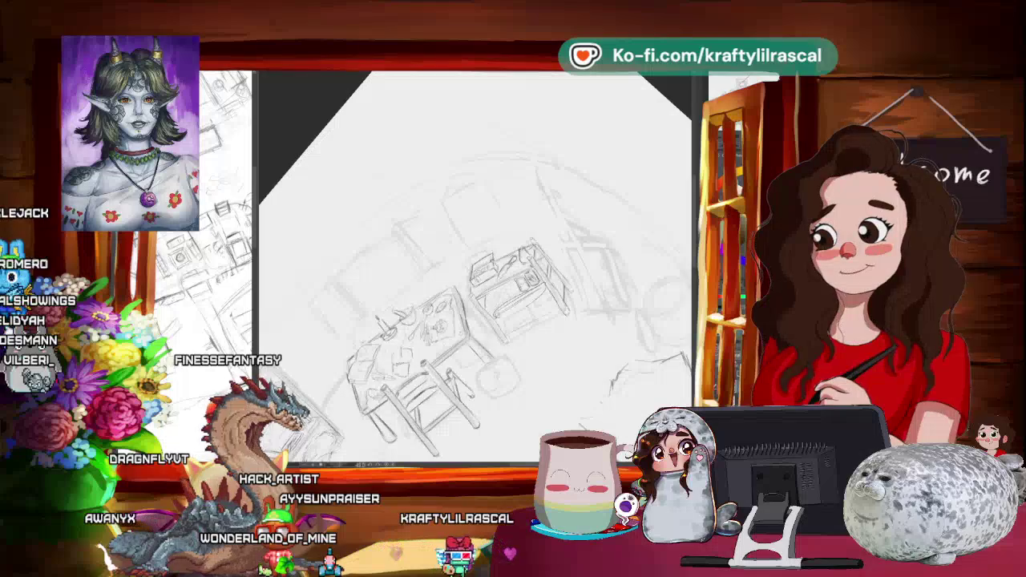
{"action": "key", "text": "ctrl+a"}
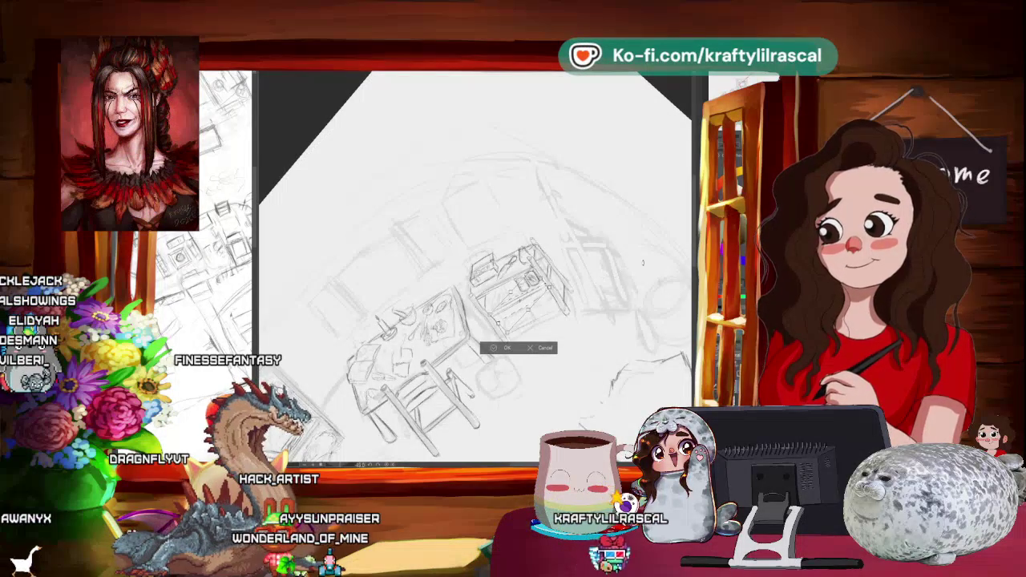
{"action": "key", "text": "Return"}
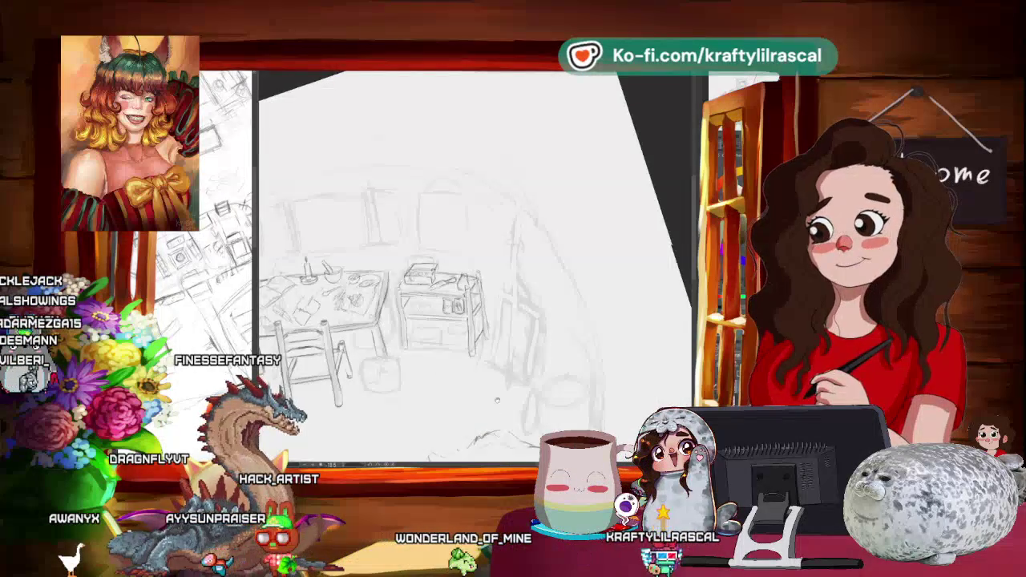
{"action": "scroll", "coordinate": [473, 269], "scroll_direction": "down", "scroll_amount": 5}
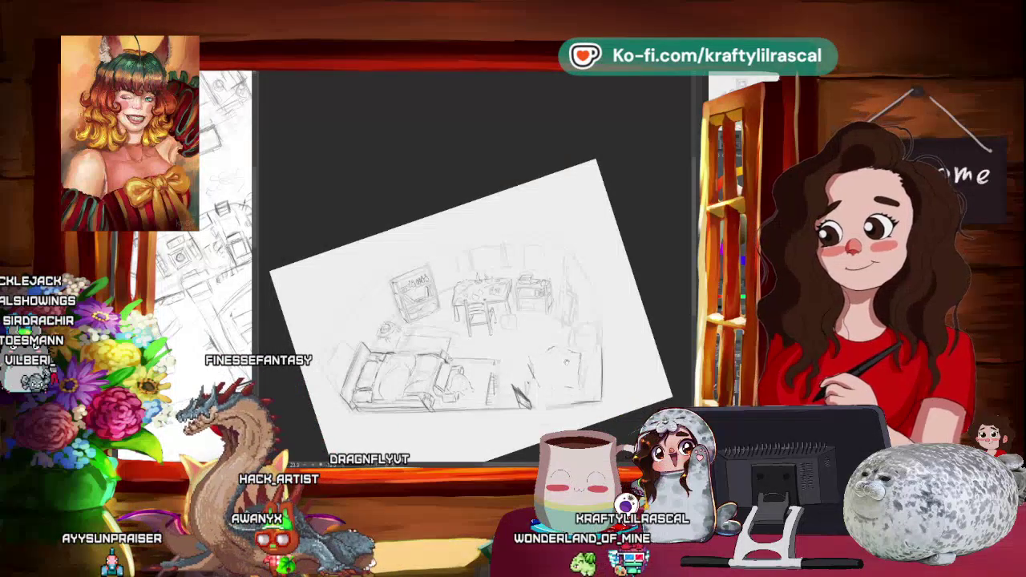
Rotate the canvas and zoom in close on the table and cart.
{"action": "left_click_drag", "start_coordinate": [661, 251], "coordinate": [597, 236]}
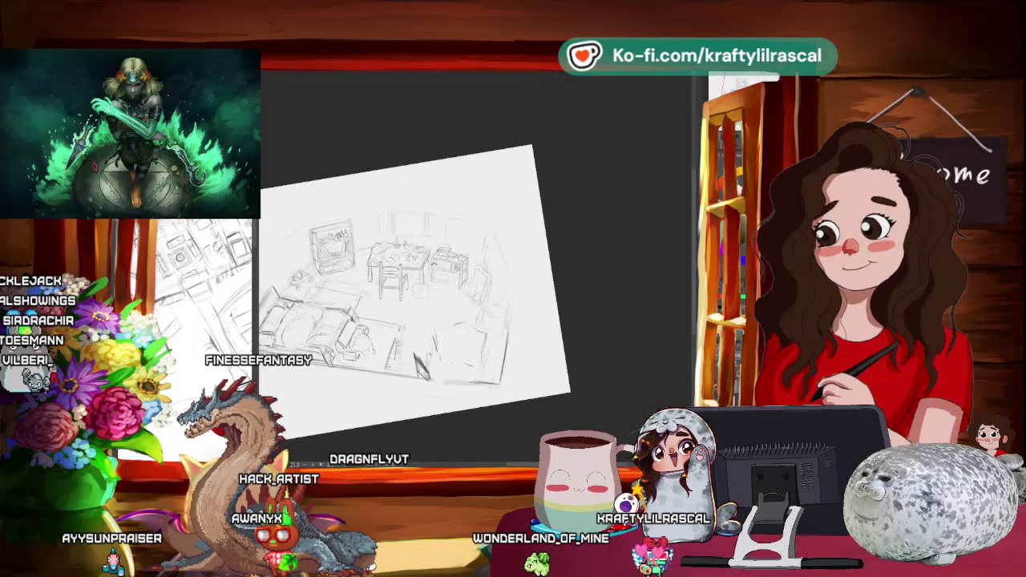
{"action": "scroll", "coordinate": [473, 265], "scroll_direction": "up", "scroll_amount": 3}
{"action": "scroll", "coordinate": [473, 264], "scroll_direction": "up", "scroll_amount": 3}
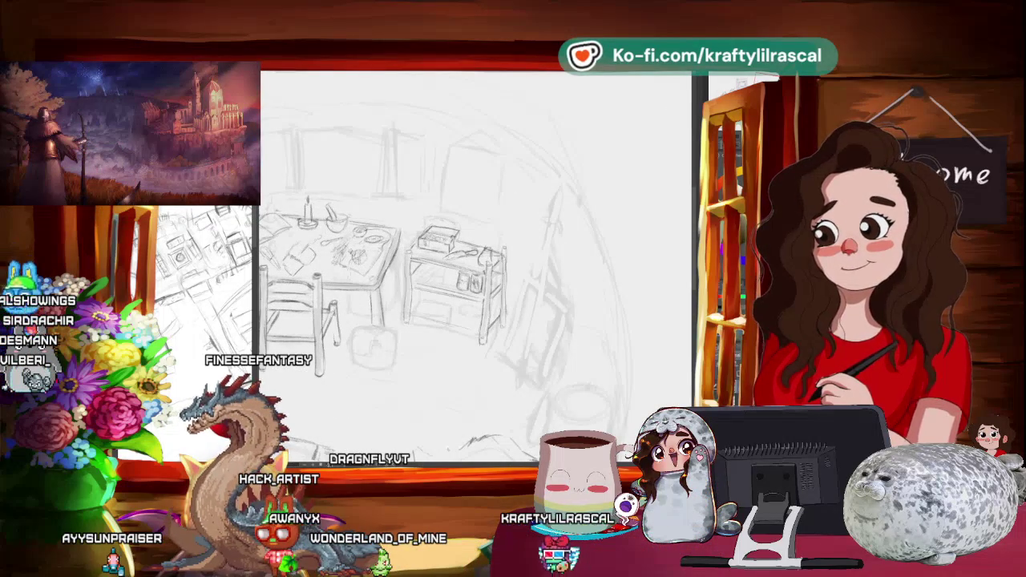
{"action": "scroll", "coordinate": [465, 265], "scroll_direction": "up", "scroll_amount": 2}
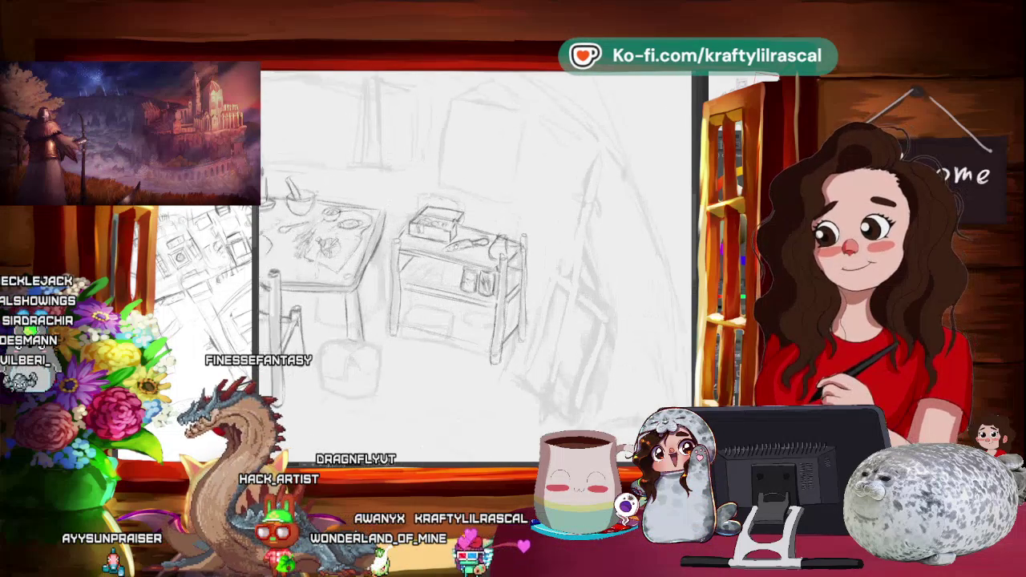
{"action": "scroll", "coordinate": [465, 265], "scroll_direction": "up", "scroll_amount": 2}
{"action": "scroll", "coordinate": [465, 265], "scroll_direction": "up", "scroll_amount": 1}
{"action": "left_click_drag", "start_coordinate": [449, 241], "coordinate": [435, 180]}
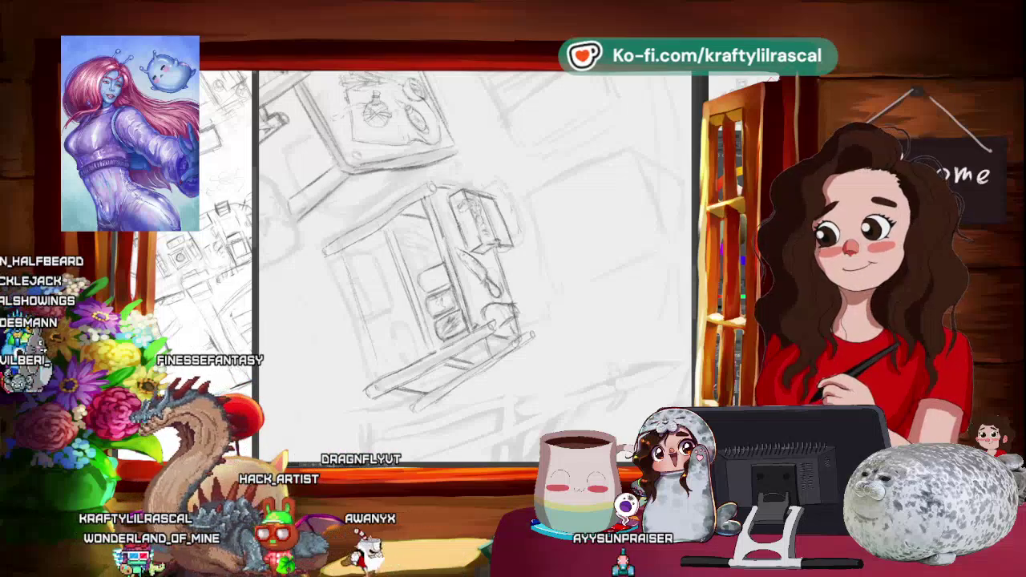
Rotate and zoom the view in close on the cart's jars, bottle and knife.
{"action": "left_click_drag", "start_coordinate": [526, 235], "coordinate": [507, 268]}
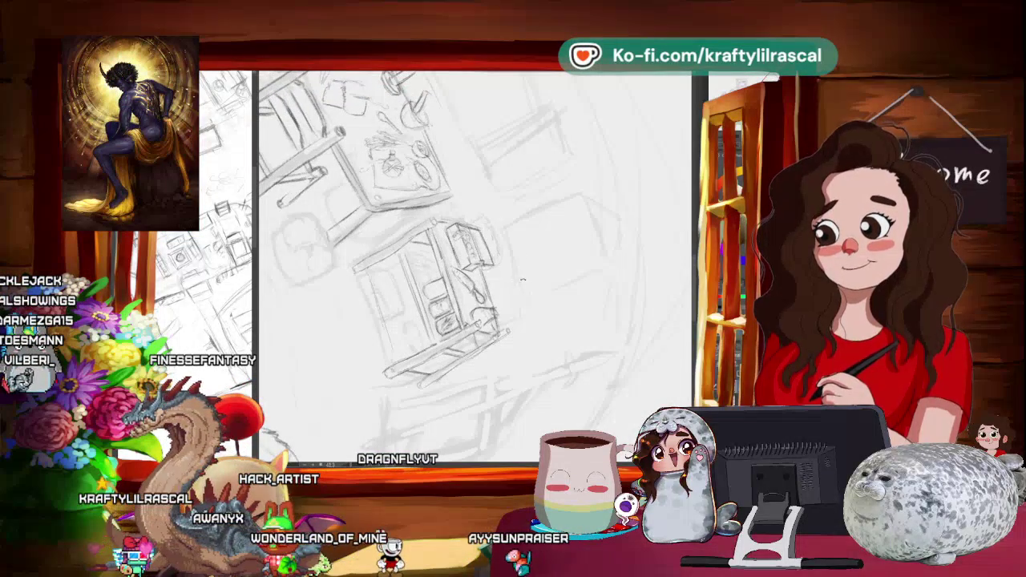
{"action": "left_click_drag", "start_coordinate": [505, 309], "coordinate": [630, 210]}
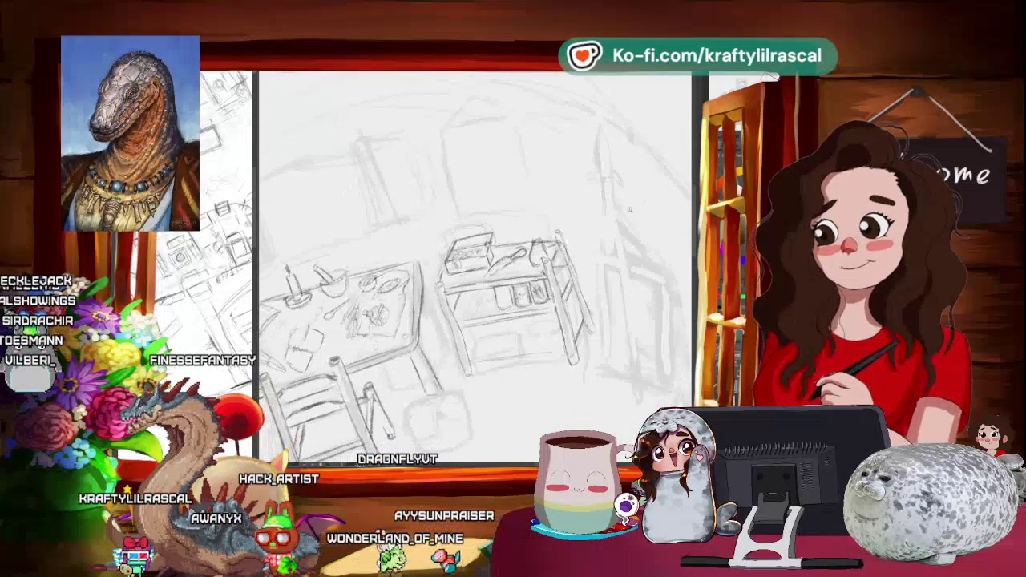
{"action": "left_click_drag", "start_coordinate": [497, 304], "coordinate": [465, 273]}
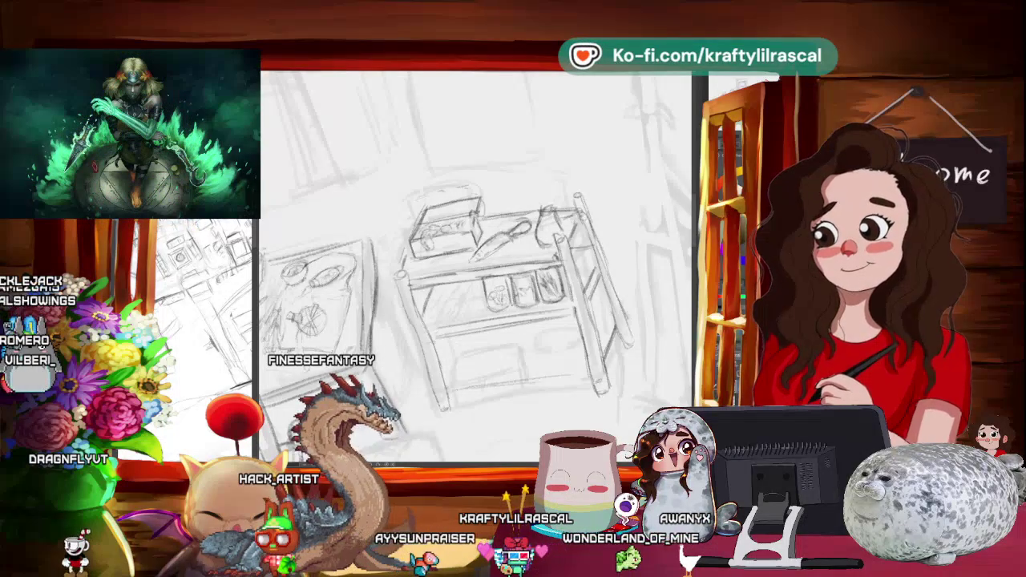
Zoom back out and pan left to bring the bookshelf and whole room into view.
{"action": "scroll", "coordinate": [475, 267], "scroll_direction": "down", "scroll_amount": 2}
{"action": "scroll", "coordinate": [475, 267], "scroll_direction": "down", "scroll_amount": 2}
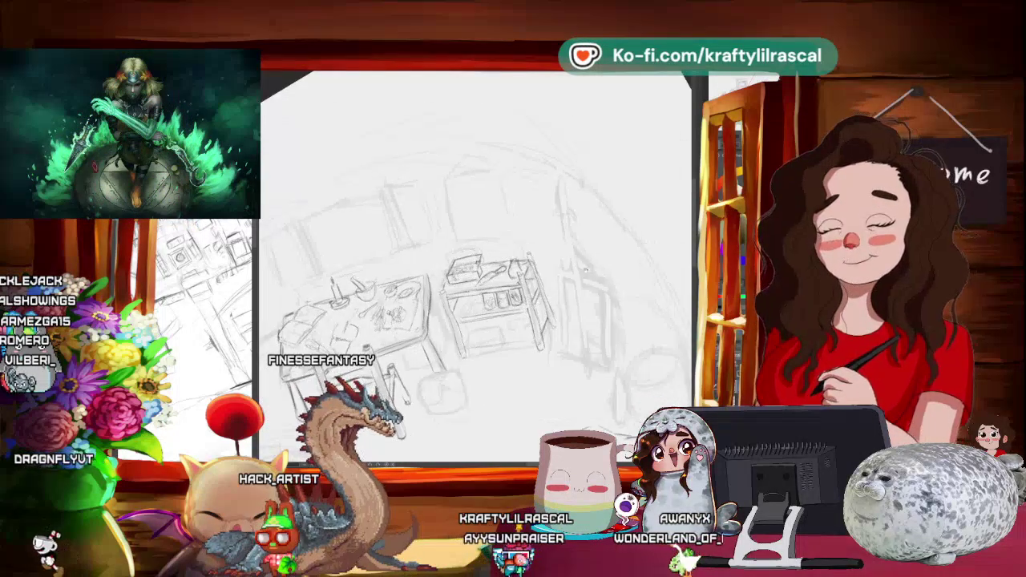
{"action": "scroll", "coordinate": [475, 267], "scroll_direction": "down", "scroll_amount": 2}
{"action": "scroll", "coordinate": [475, 267], "scroll_direction": "down", "scroll_amount": 2}
{"action": "scroll", "coordinate": [417, 265], "scroll_direction": "up", "scroll_amount": 1}
{"action": "scroll", "coordinate": [417, 264], "scroll_direction": "up", "scroll_amount": 2}
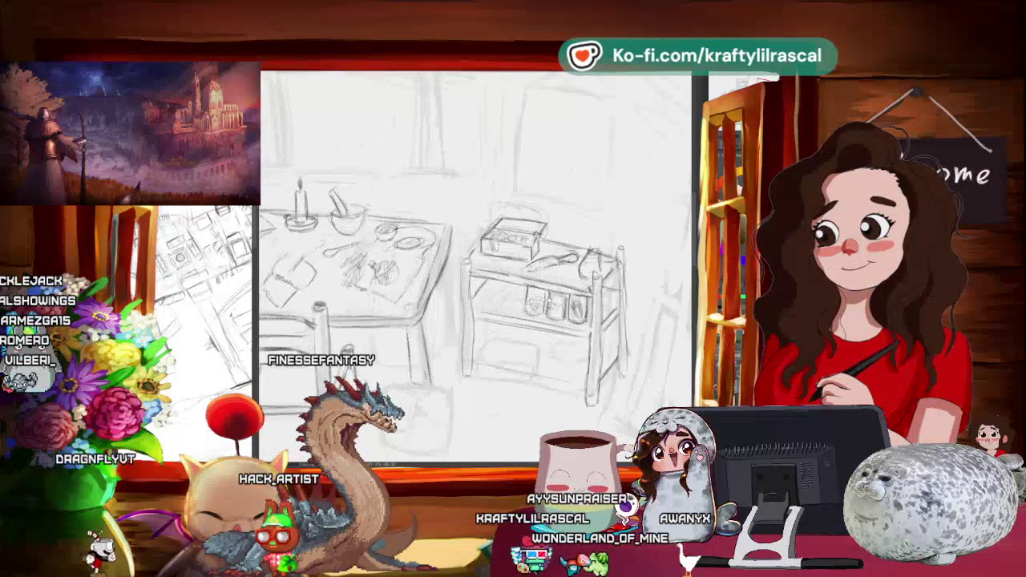
{"action": "scroll", "coordinate": [417, 265], "scroll_direction": "up", "scroll_amount": 2}
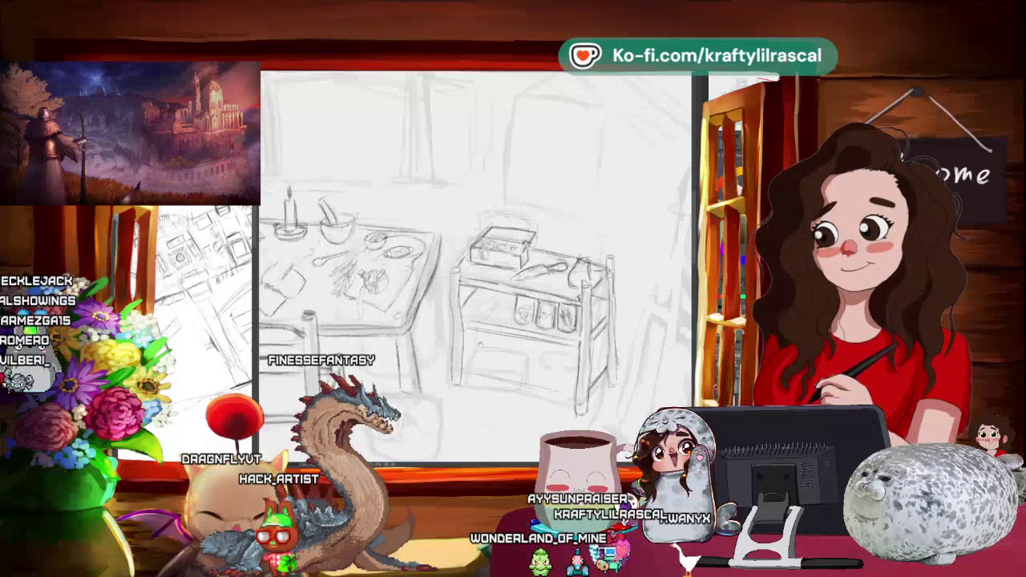
{"action": "mouse_move", "coordinate": [361, 265]}
{"action": "left_mouse_down"}
{"action": "mouse_move", "coordinate": [609, 264]}
{"action": "mouse_move", "coordinate": [417, 265]}
{"action": "left_mouse_up"}
{"action": "scroll", "coordinate": [473, 265], "scroll_direction": "down", "scroll_amount": 5}
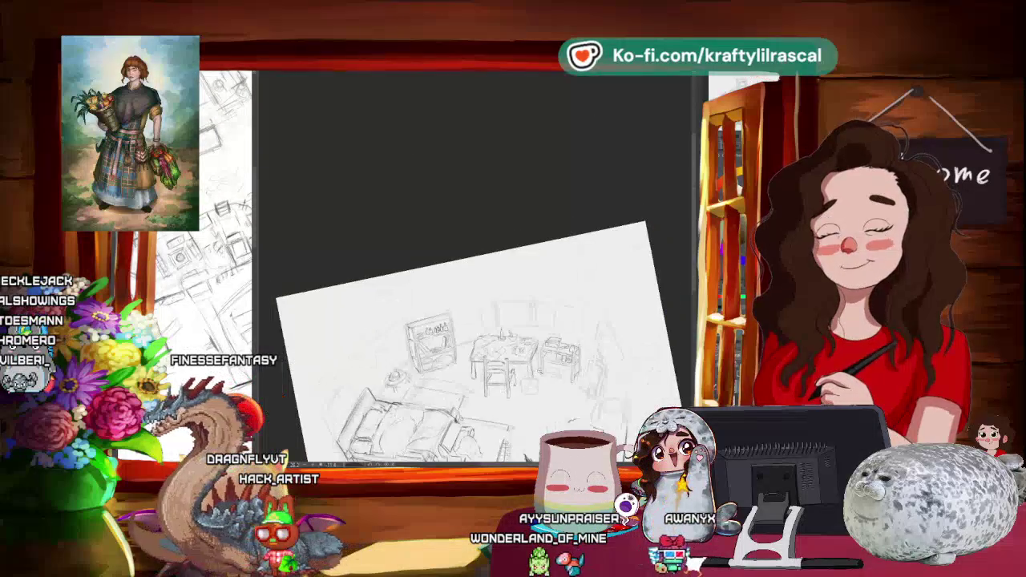
Position the full room on screen, then zoom in and tilt the view onto the table and cart.
{"action": "left_click_drag", "start_coordinate": [691, 340], "coordinate": [659, 261]}
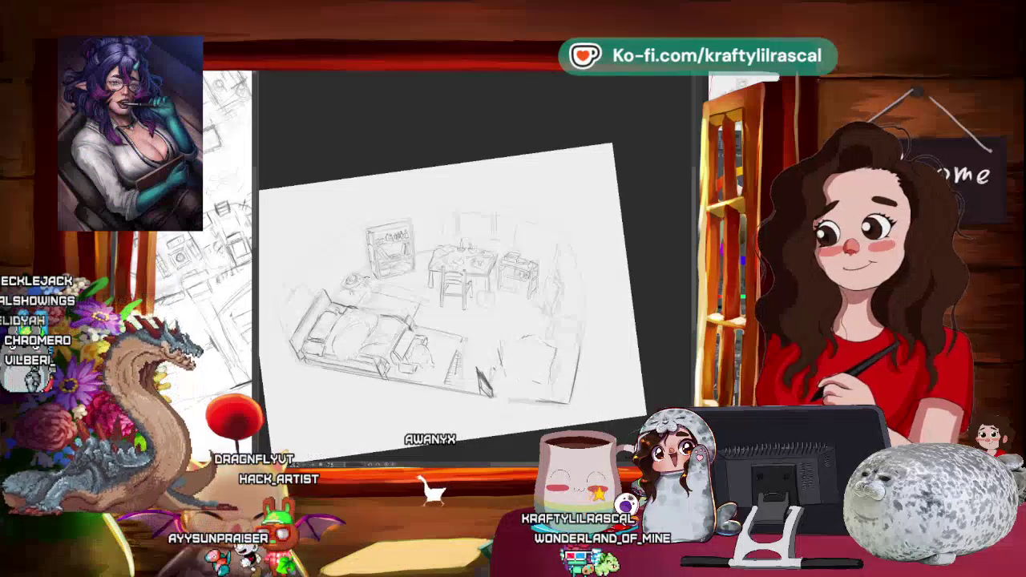
{"action": "left_click_drag", "start_coordinate": [432, 209], "coordinate": [448, 217]}
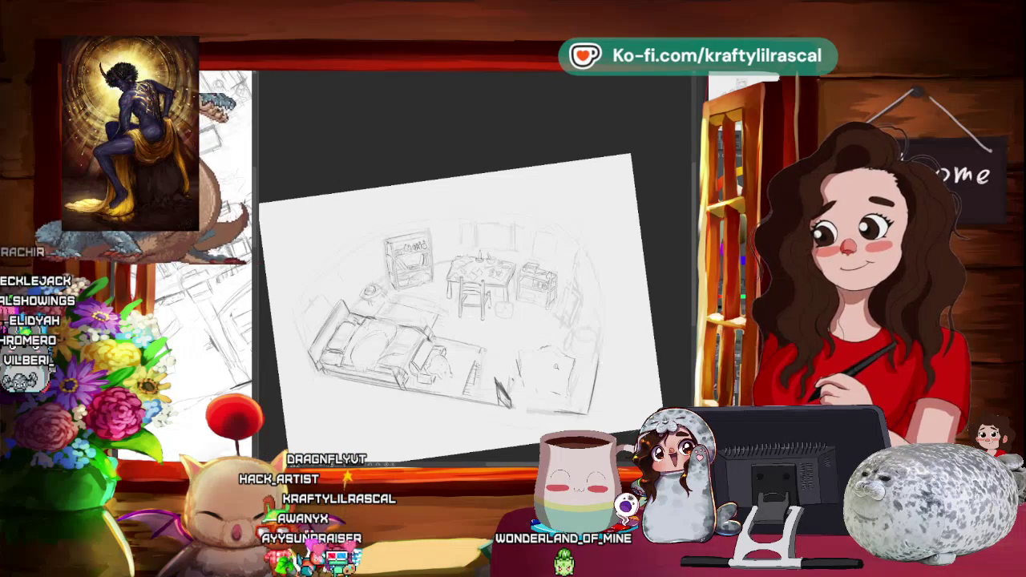
{"action": "scroll", "coordinate": [449, 304], "scroll_direction": "up", "scroll_amount": 3}
{"action": "scroll", "coordinate": [449, 305], "scroll_direction": "up", "scroll_amount": 1}
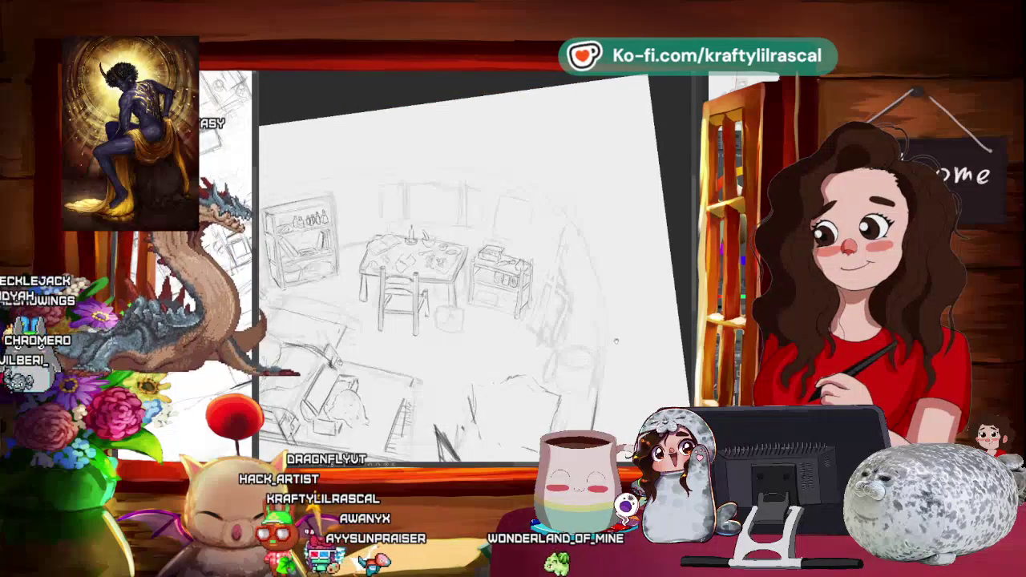
{"action": "scroll", "coordinate": [473, 265], "scroll_direction": "up", "scroll_amount": 2}
{"action": "scroll", "coordinate": [473, 265], "scroll_direction": "up", "scroll_amount": 2}
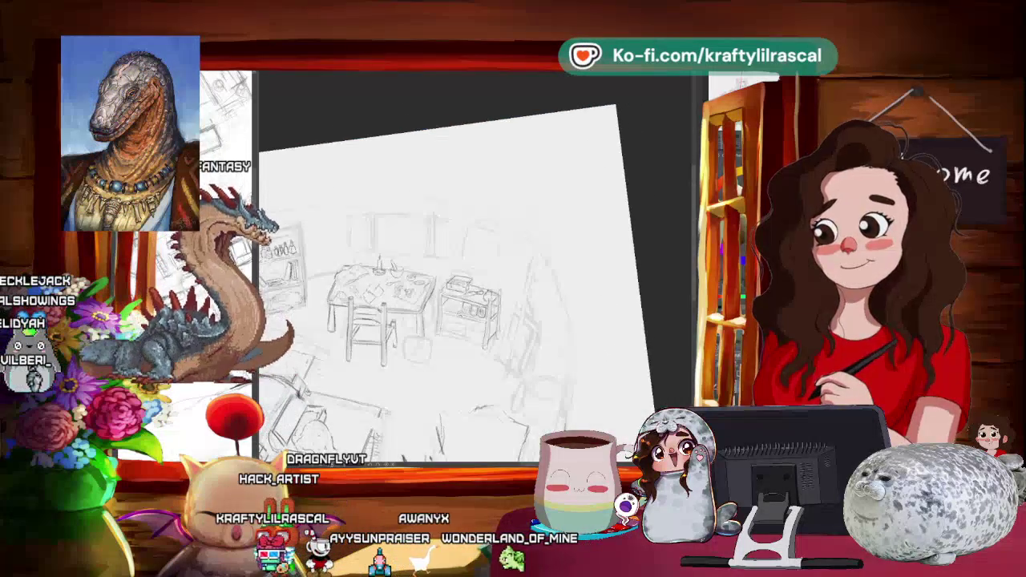
{"action": "mouse_move", "coordinate": [473, 265]}
{"action": "left_mouse_down"}
{"action": "mouse_move", "coordinate": [409, 329]}
{"action": "mouse_move", "coordinate": [393, 312]}
{"action": "left_mouse_up"}
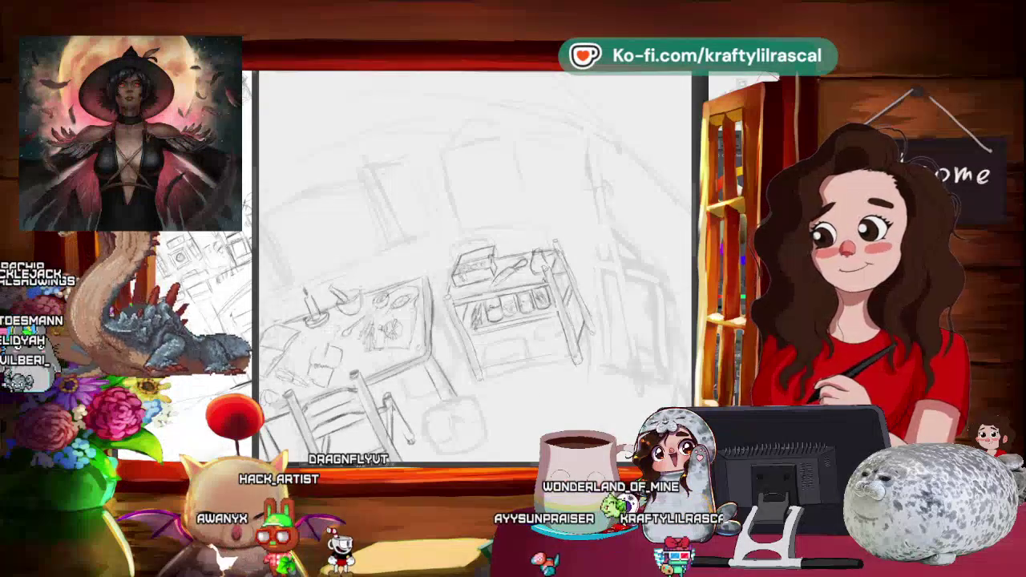
Turn the view back near upright and zoom out to show the full room sketch.
{"action": "key", "text": "minus"}
{"action": "left_click_drag", "start_coordinate": [561, 201], "coordinate": [610, 321]}
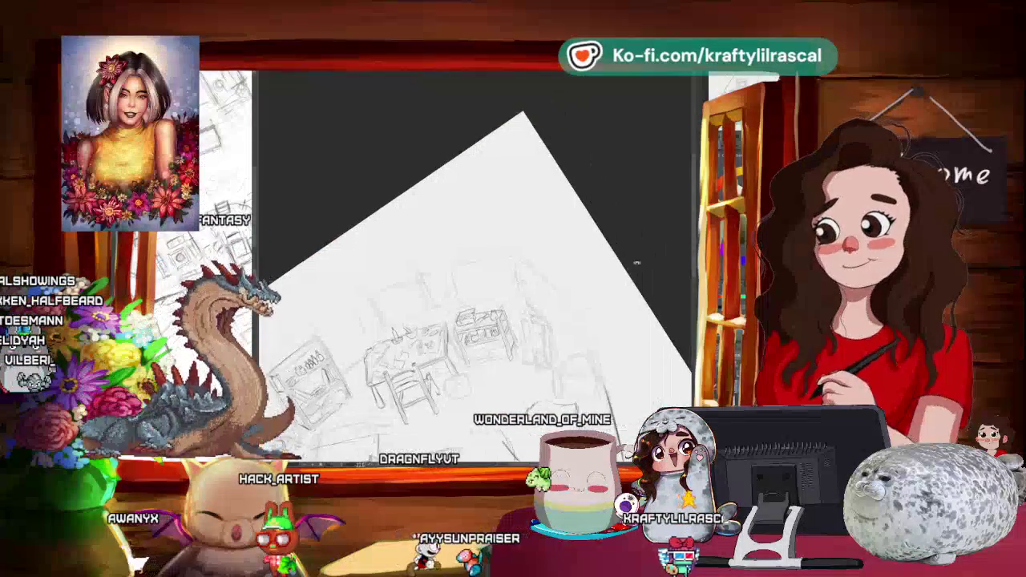
{"action": "mouse_move", "coordinate": [516, 371]}
{"action": "left_mouse_down"}
{"action": "mouse_move", "coordinate": [493, 399]}
{"action": "mouse_move", "coordinate": [481, 384]}
{"action": "left_mouse_up"}
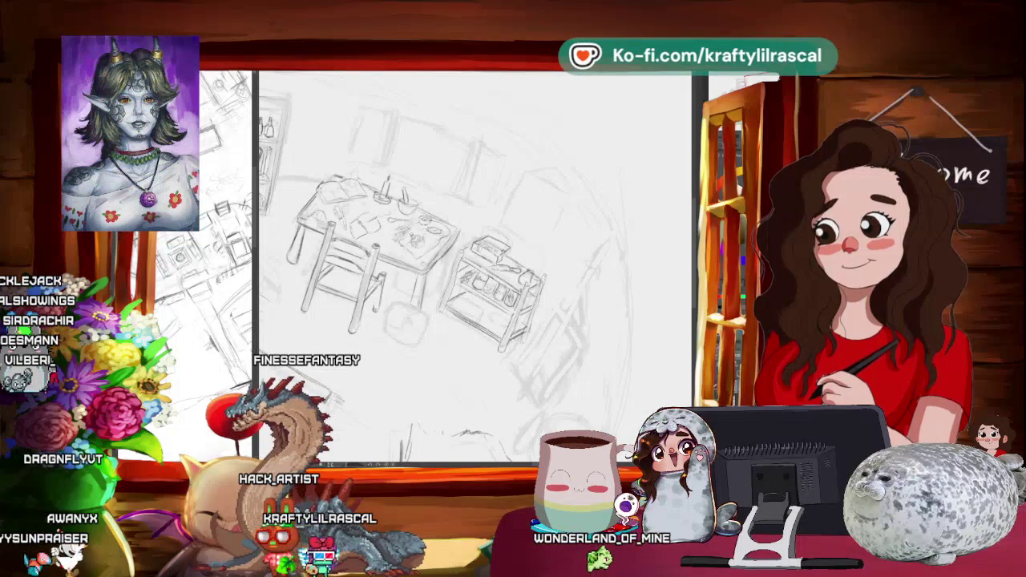
{"action": "scroll", "coordinate": [550, 330], "scroll_direction": "down", "scroll_amount": 3}
{"action": "mouse_move", "coordinate": [550, 330]}
{"action": "left_mouse_down"}
{"action": "mouse_move", "coordinate": [564, 334]}
{"action": "mouse_move", "coordinate": [603, 297]}
{"action": "left_mouse_up"}
{"action": "scroll", "coordinate": [602, 297], "scroll_direction": "down", "scroll_amount": 2}
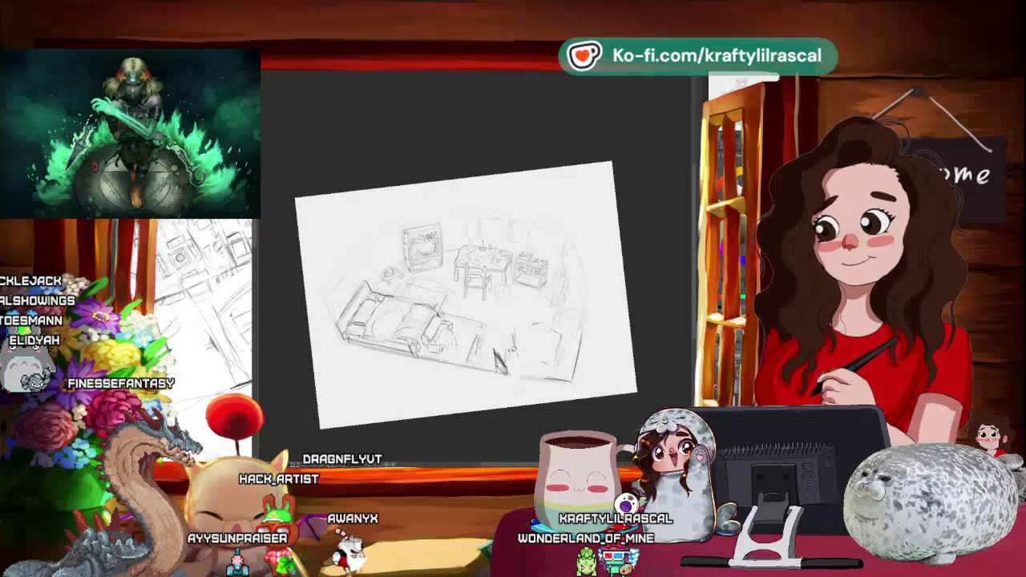
Lasso the lower-right sketch and rotate it counter-clockwise with Ctrl+T.
{"action": "left_click_drag", "start_coordinate": [529, 315], "coordinate": [509, 324]}
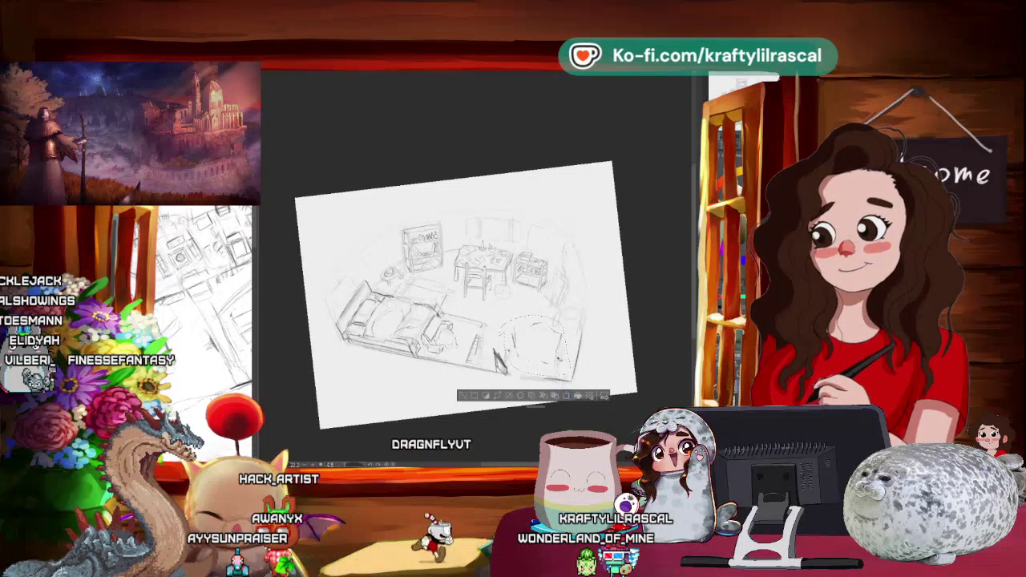
{"action": "key", "text": "ctrl+t"}
{"action": "left_click_drag", "start_coordinate": [576, 314], "coordinate": [559, 301]}
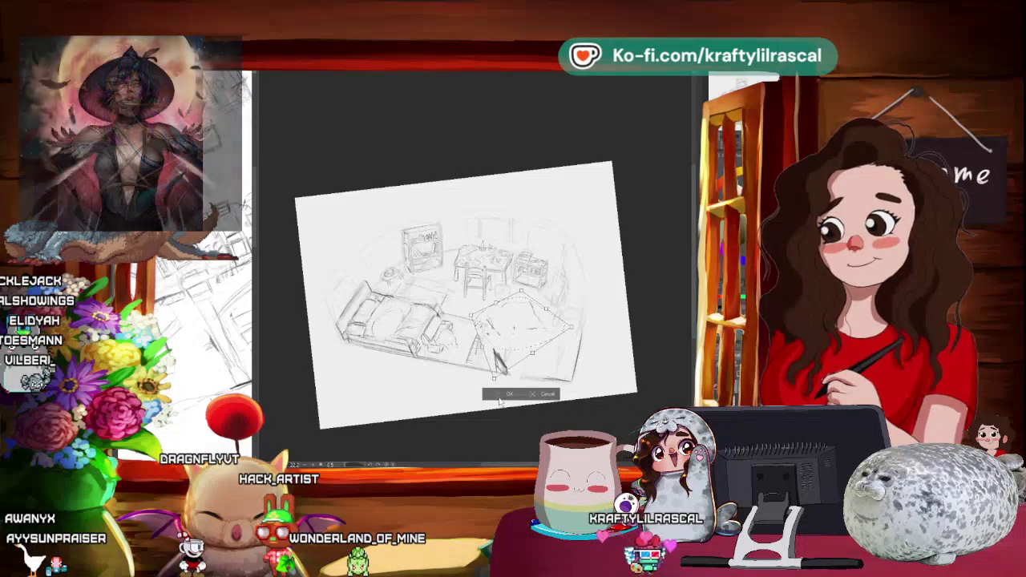
Rotate the page view to check the result and transform the selected area again.
{"action": "mouse_move", "coordinate": [450, 375]}
{"action": "left_mouse_down"}
{"action": "mouse_move", "coordinate": [572, 361]}
{"action": "mouse_move", "coordinate": [436, 412]}
{"action": "left_mouse_up"}
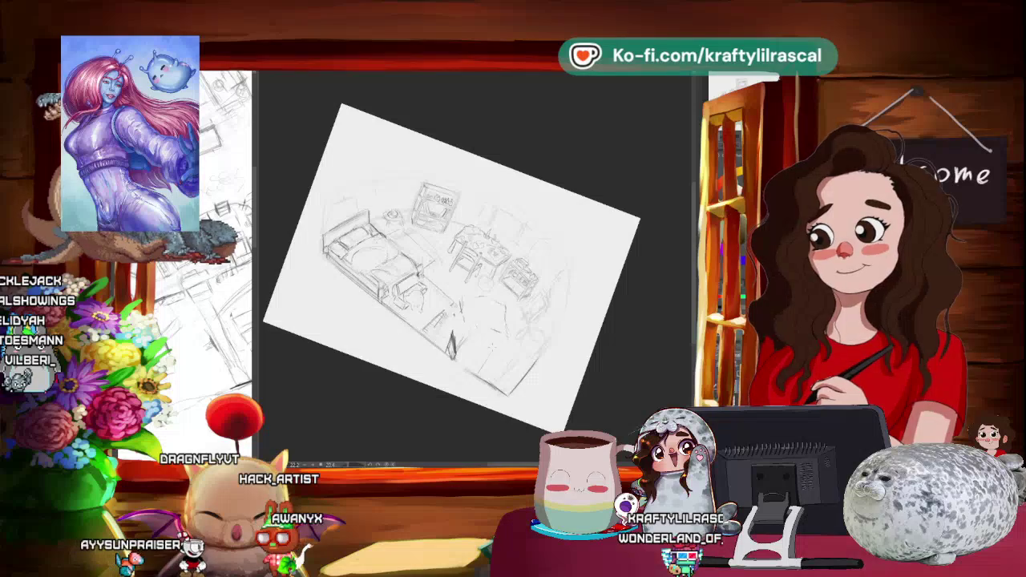
{"action": "scroll", "coordinate": [498, 340], "scroll_direction": "down", "scroll_amount": 3}
{"action": "mouse_move", "coordinate": [610, 275]}
{"action": "left_mouse_down"}
{"action": "mouse_move", "coordinate": [617, 266]}
{"action": "mouse_move", "coordinate": [415, 246]}
{"action": "left_mouse_up"}
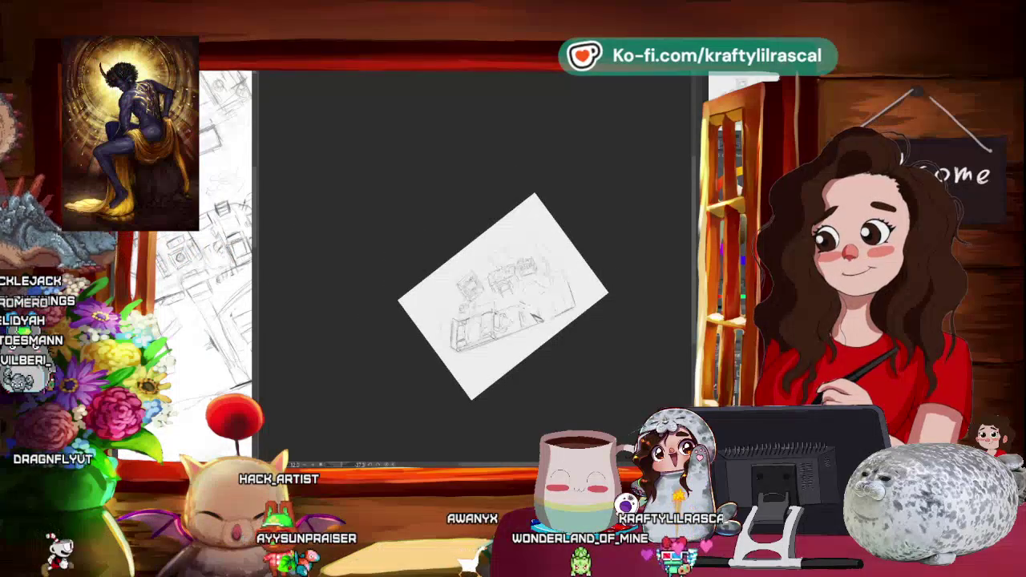
{"action": "key", "text": "ctrl+a"}
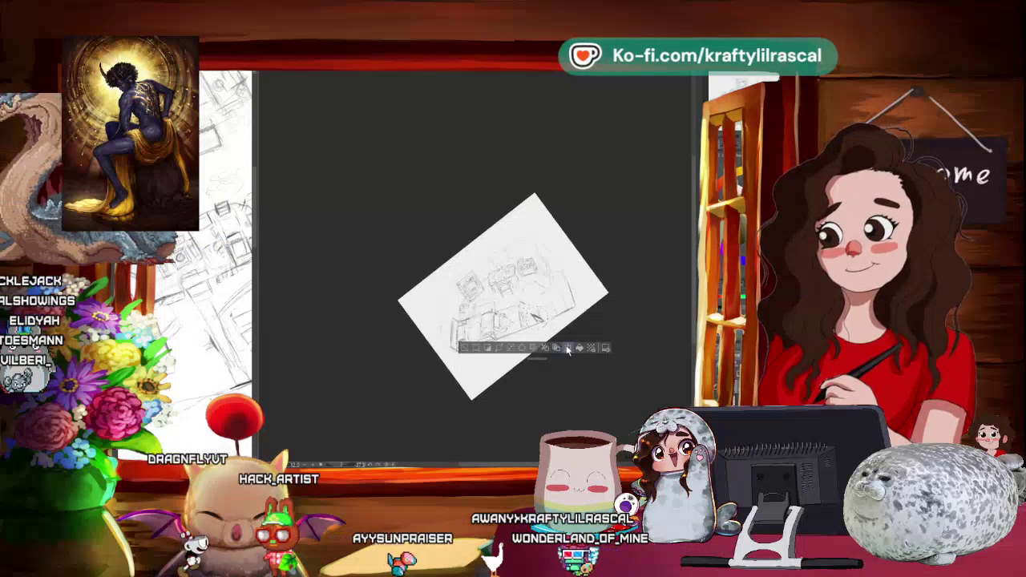
{"action": "left_click", "coordinate": [568, 349]}
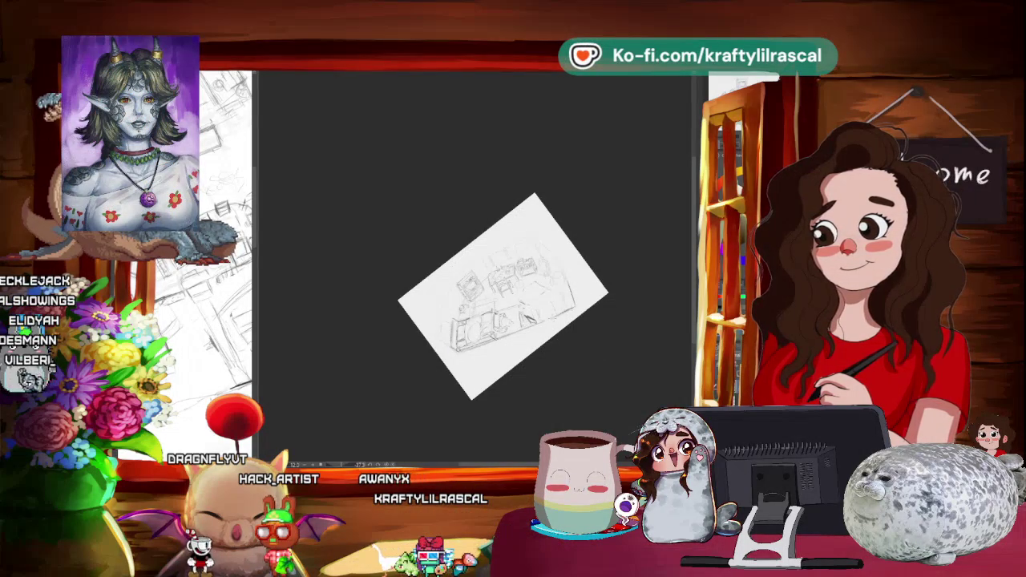
{"action": "mouse_move", "coordinate": [562, 367]}
{"action": "left_mouse_down"}
{"action": "mouse_move", "coordinate": [490, 409]}
{"action": "mouse_move", "coordinate": [539, 416]}
{"action": "left_mouse_up"}
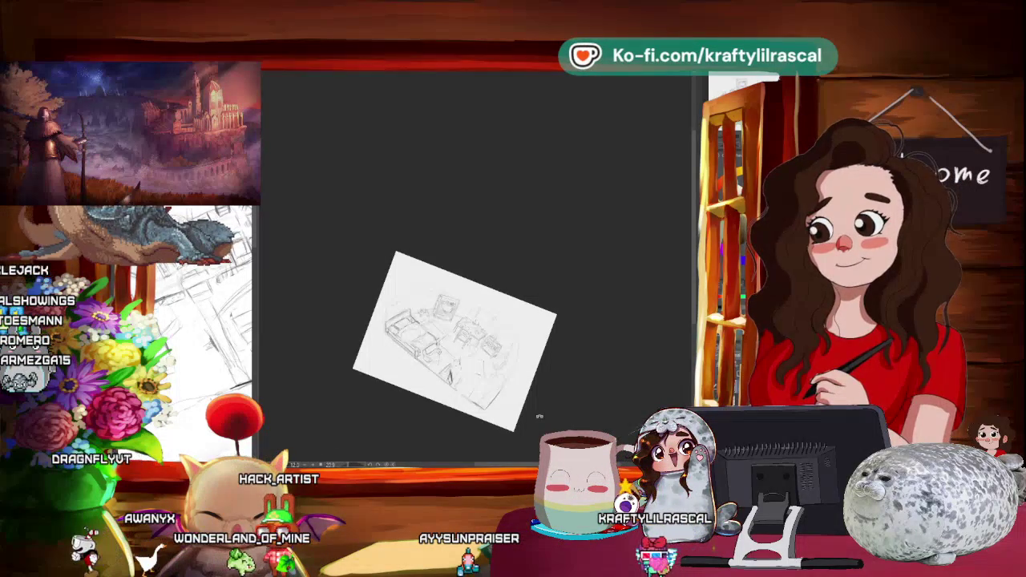
Level the canvas rotation, then lasso and transform the bookshelf sketch against the back wall.
{"action": "scroll", "coordinate": [539, 416], "scroll_direction": "up", "scroll_amount": 3}
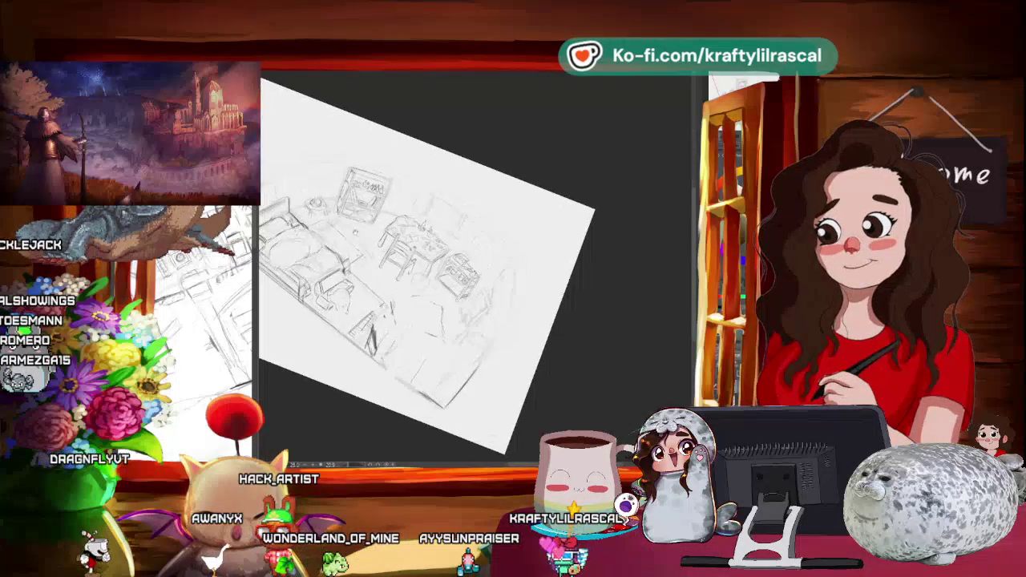
{"action": "scroll", "coordinate": [481, 281], "scroll_direction": "up", "scroll_amount": 3}
{"action": "key", "text": "ctrl+0"}
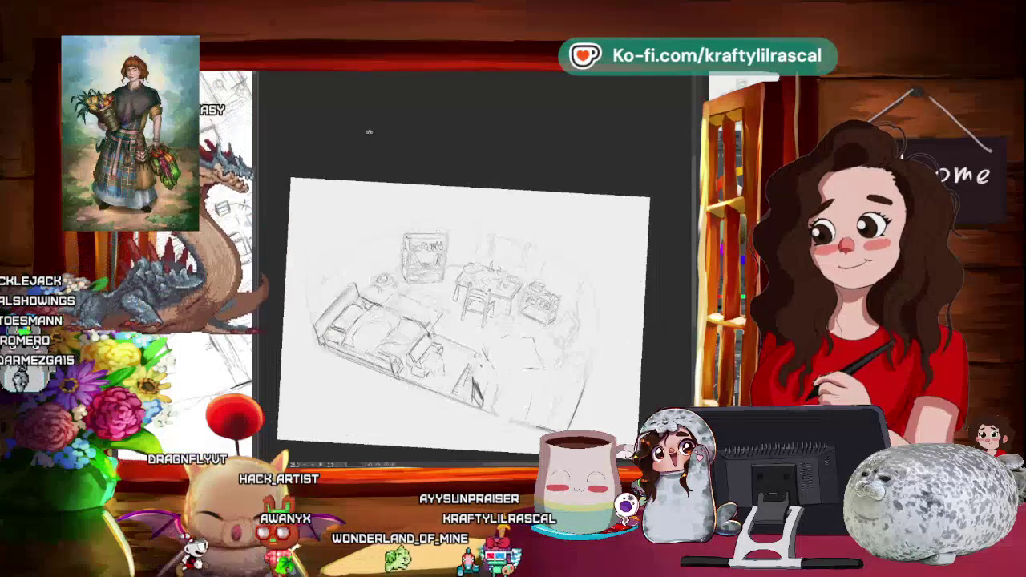
{"action": "scroll", "coordinate": [460, 265], "scroll_direction": "up", "scroll_amount": 2}
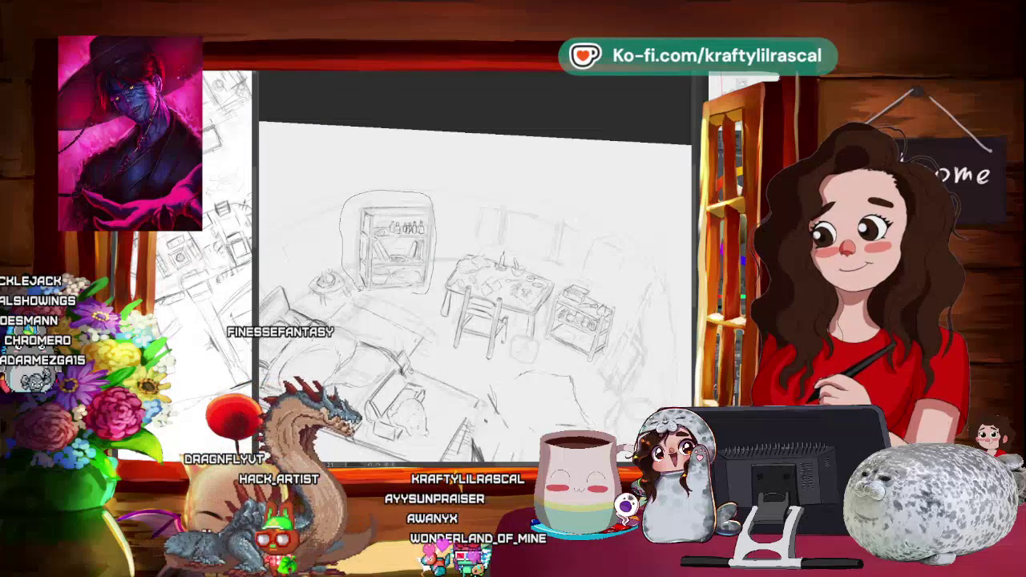
{"action": "left_click_drag", "start_coordinate": [420, 190], "coordinate": [399, 278]}
{"action": "key", "text": "ctrl+t"}
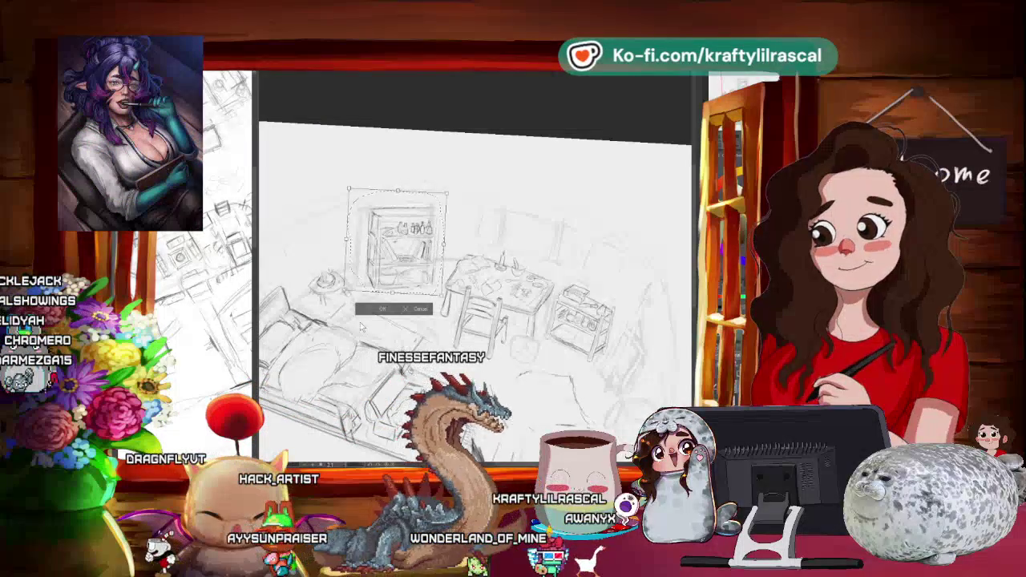
{"action": "key", "text": "Return"}
{"action": "scroll", "coordinate": [425, 176], "scroll_direction": "down", "scroll_amount": 3}
{"action": "scroll", "coordinate": [425, 176], "scroll_direction": "down", "scroll_amount": 1}
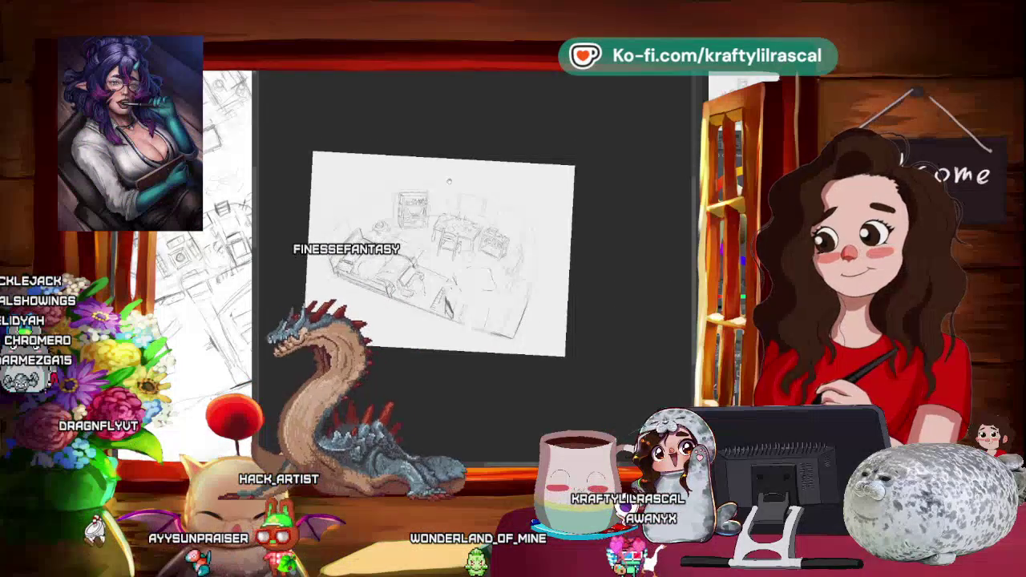
Zoom in on the table, chairs and cart region of the room.
{"action": "scroll", "coordinate": [481, 241], "scroll_direction": "down", "scroll_amount": 1}
{"action": "scroll", "coordinate": [504, 287], "scroll_direction": "up", "scroll_amount": 2}
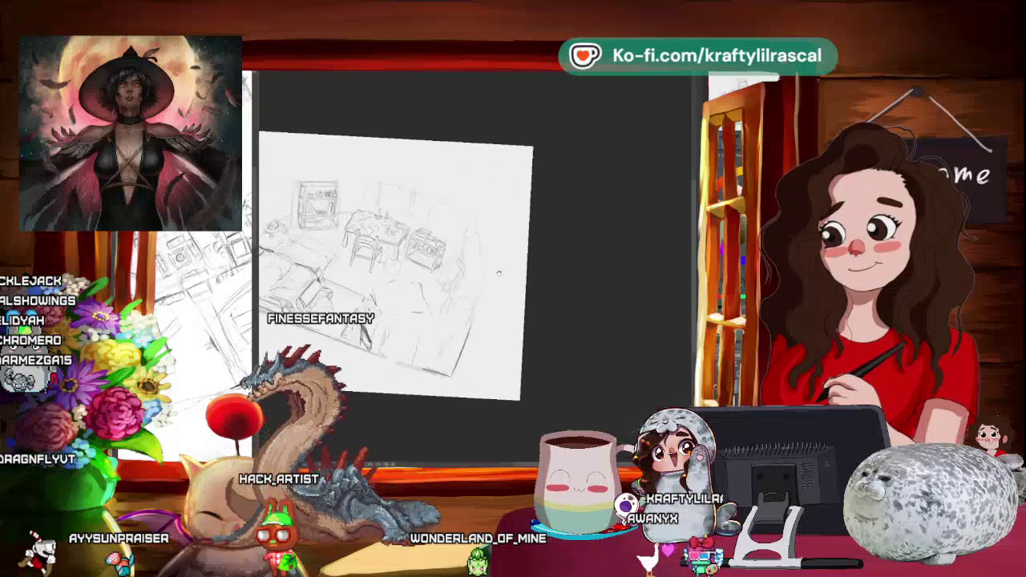
{"action": "scroll", "coordinate": [504, 287], "scroll_direction": "up", "scroll_amount": 2}
{"action": "scroll", "coordinate": [504, 286], "scroll_direction": "up", "scroll_amount": 1}
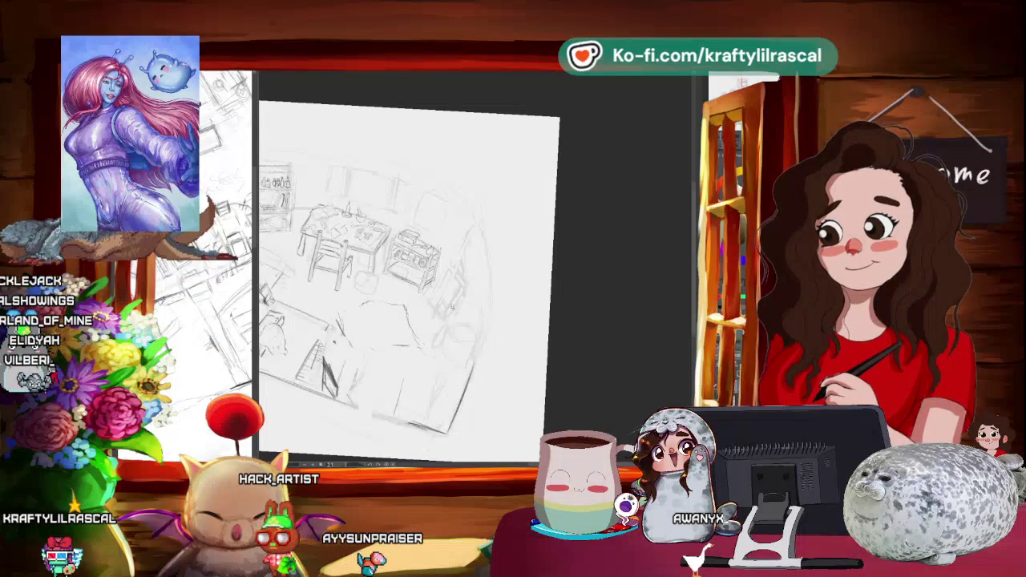
Zoom and rotate the view beside the cart for the long diagonal spear stroke.
{"action": "scroll", "coordinate": [452, 307], "scroll_direction": "up", "scroll_amount": 3}
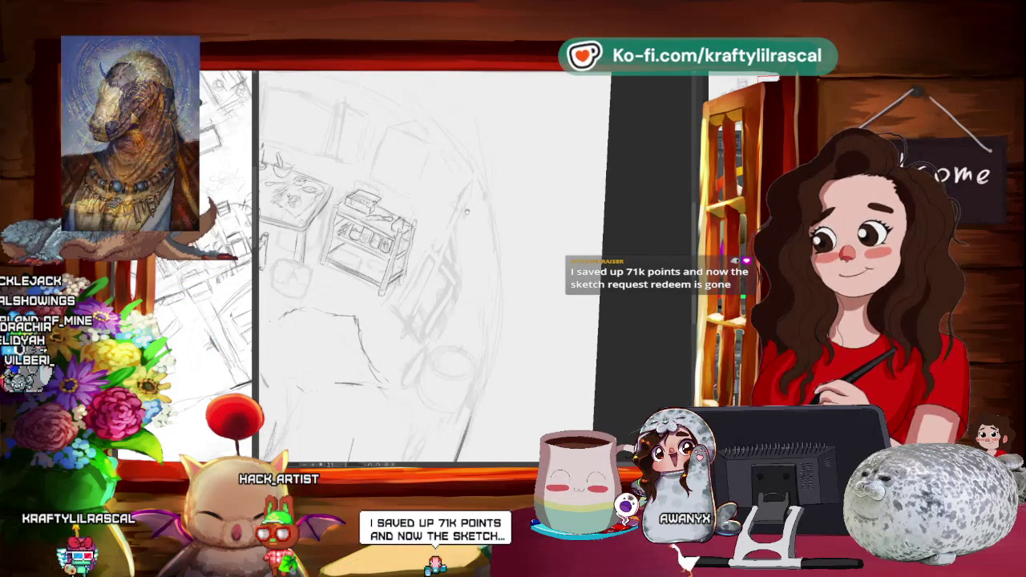
{"action": "scroll", "coordinate": [481, 208], "scroll_direction": "down", "scroll_amount": 1}
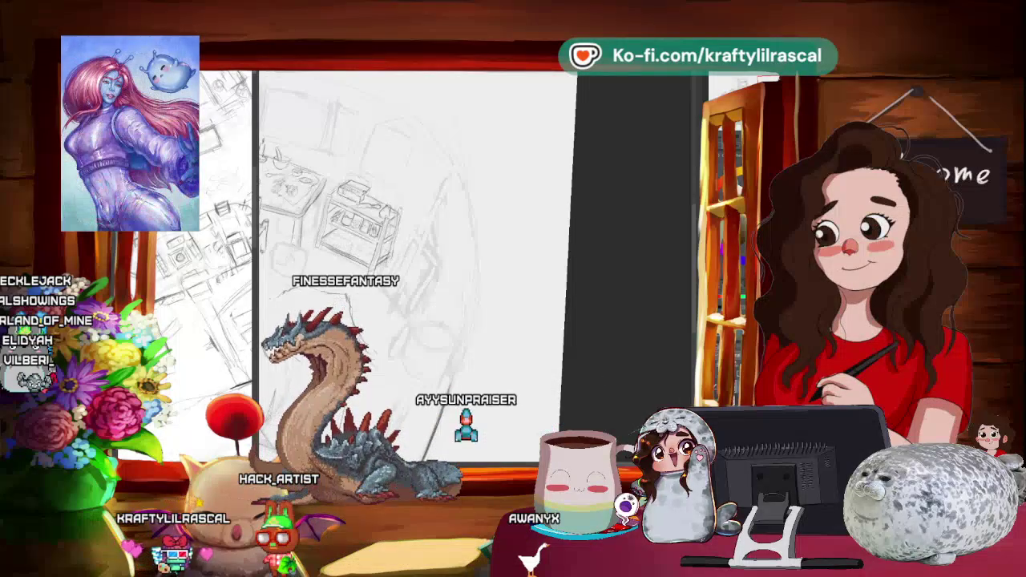
{"action": "left_click_drag", "start_coordinate": [546, 215], "coordinate": [600, 220]}
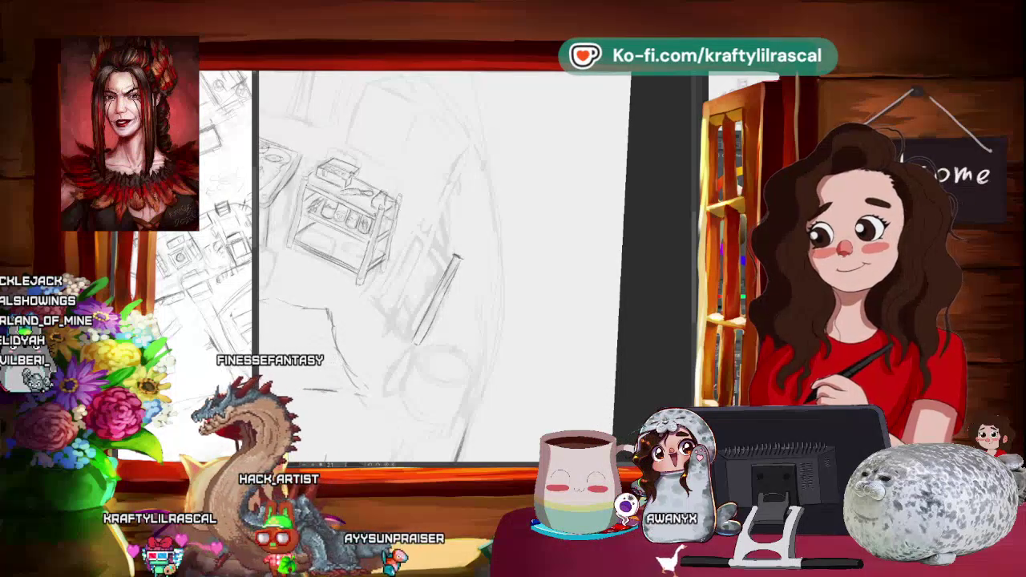
Lasso the spear stroke beside the cart and rotate it to a new angle.
{"action": "left_click_drag", "start_coordinate": [457, 250], "coordinate": [478, 303]}
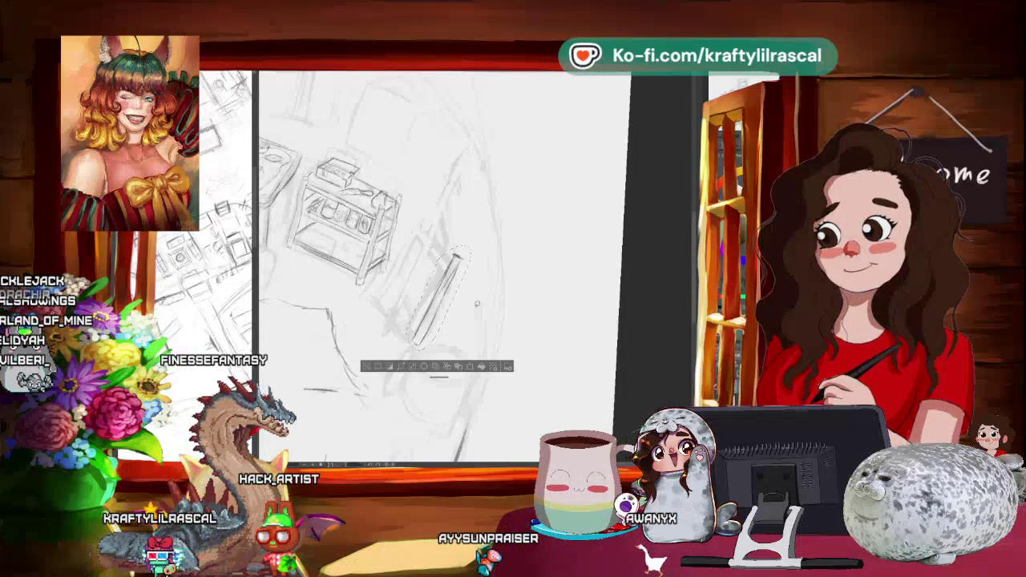
{"action": "key", "text": "ctrl+t"}
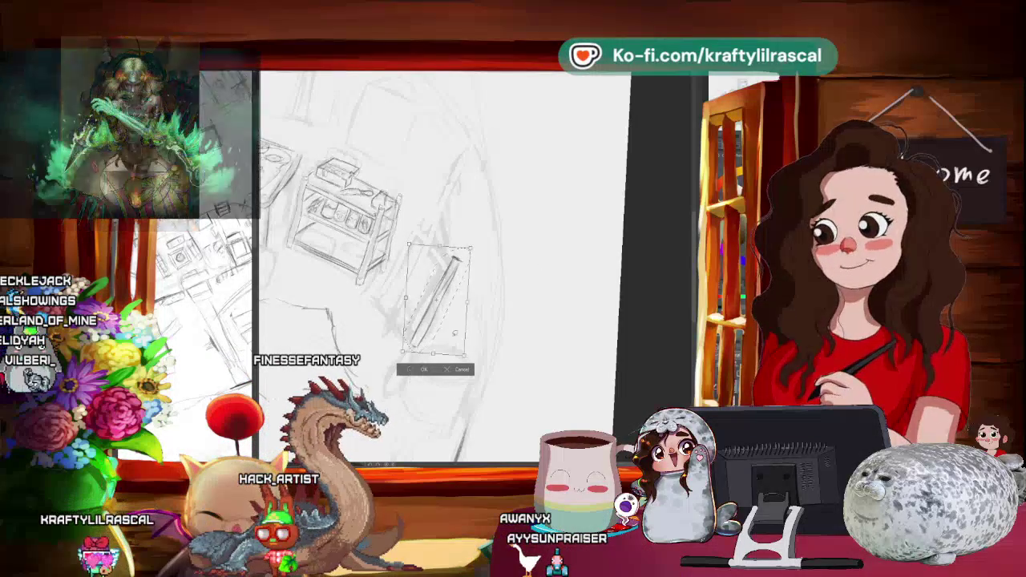
{"action": "key", "text": "Return"}
Pan and tilt the page view to draw the spear's pointed head.
{"action": "left_click_drag", "start_coordinate": [433, 240], "coordinate": [393, 241]}
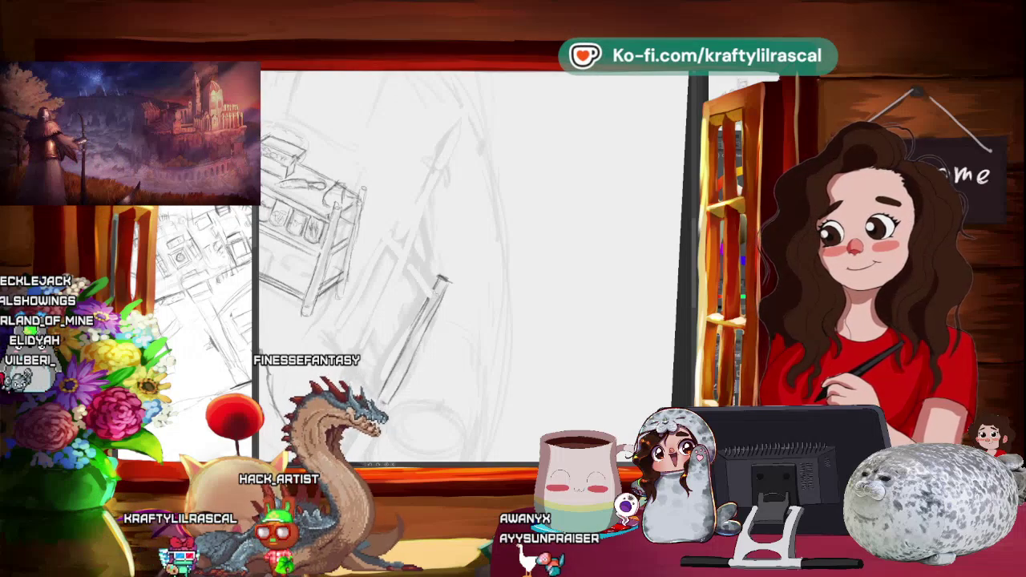
{"action": "left_click_drag", "start_coordinate": [487, 265], "coordinate": [524, 269]}
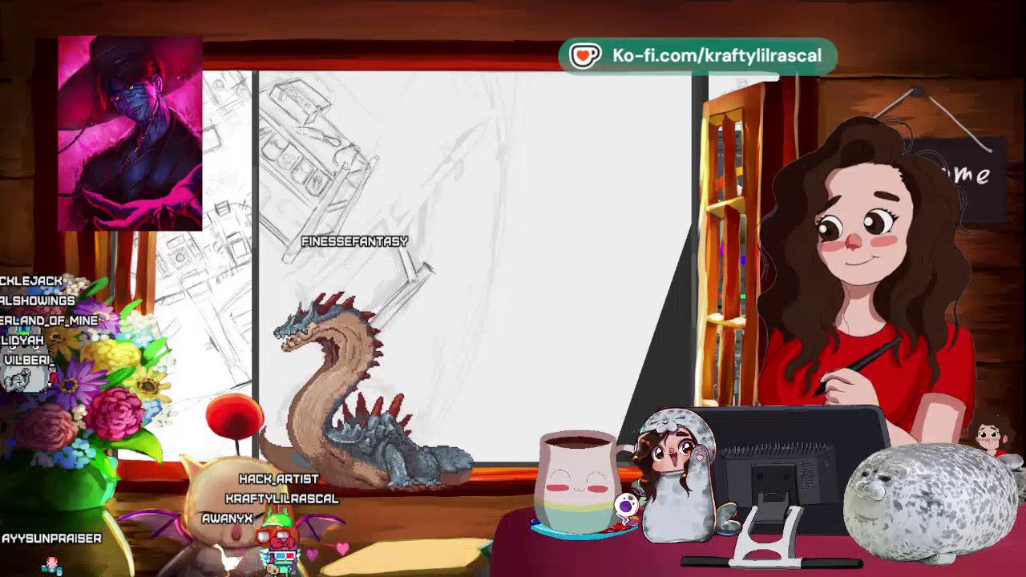
{"action": "mouse_move", "coordinate": [429, 268]}
{"action": "left_mouse_down"}
{"action": "mouse_move", "coordinate": [566, 247]}
{"action": "mouse_move", "coordinate": [539, 240]}
{"action": "left_mouse_up"}
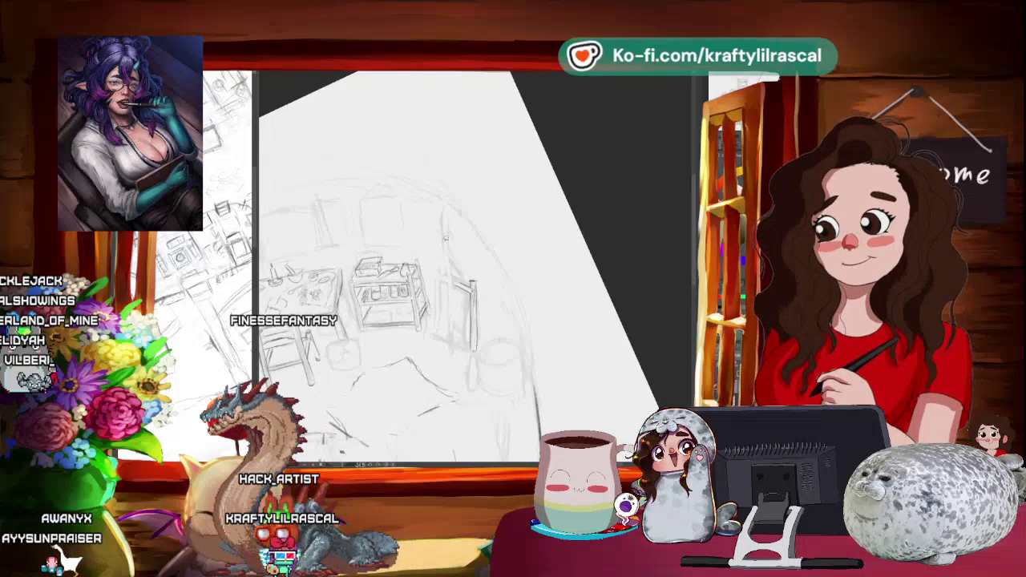
Select the vertical pole lines right of the cart, nudge them slightly left and commit.
{"action": "left_click_drag", "start_coordinate": [465, 263], "coordinate": [458, 352]}
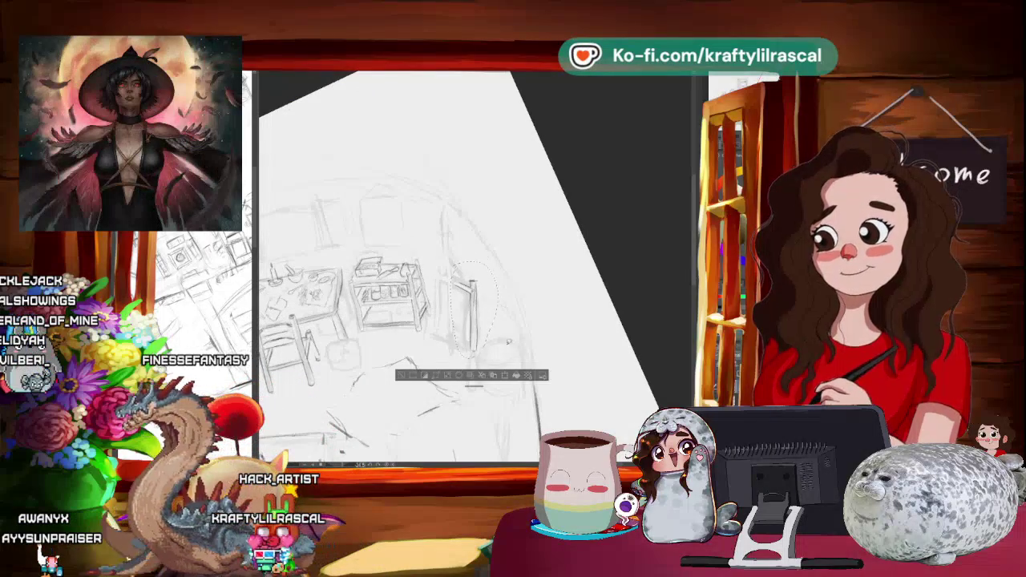
{"action": "key", "text": "ctrl+t"}
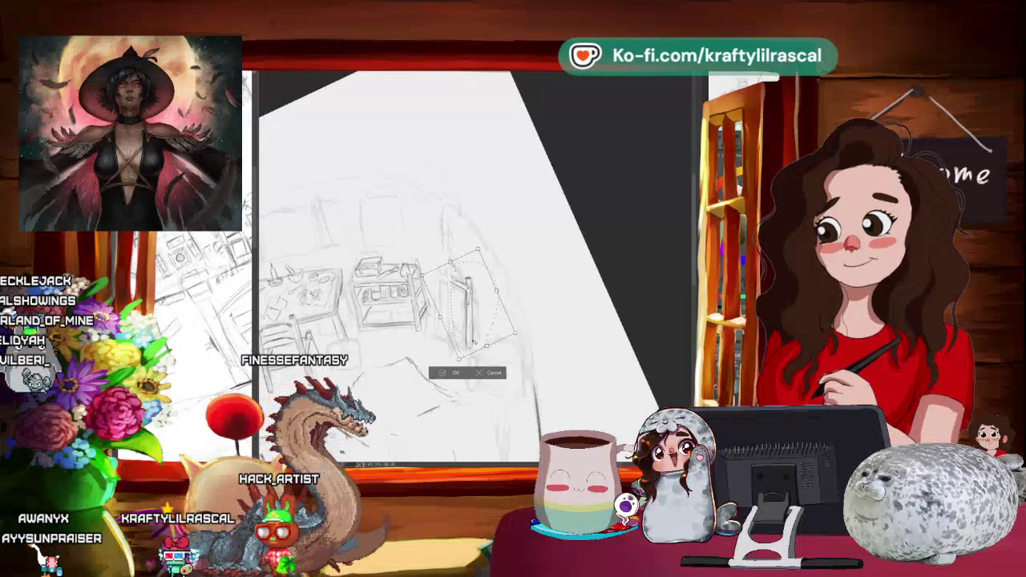
{"action": "left_click_drag", "start_coordinate": [473, 305], "coordinate": [470, 304]}
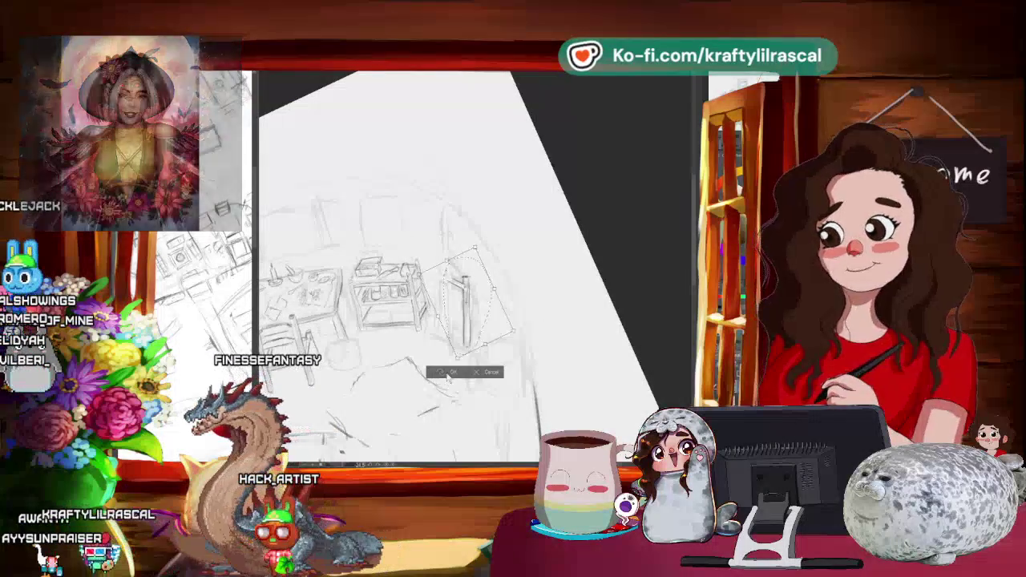
{"action": "left_click", "coordinate": [449, 373]}
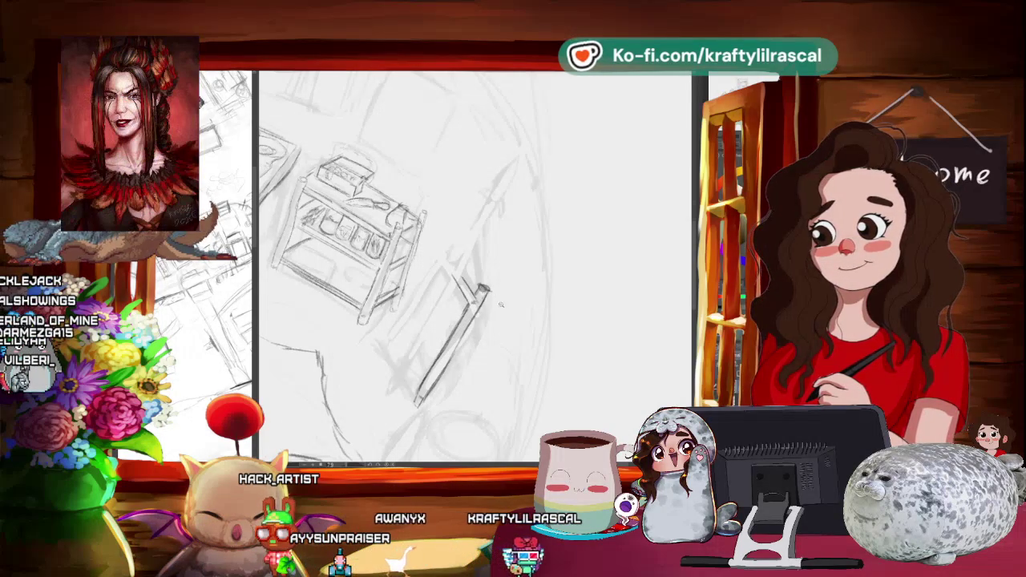
Zoom and turn the canvas to a comfortable angle for sketching the tall post.
{"action": "scroll", "coordinate": [507, 308], "scroll_direction": "down", "scroll_amount": 3}
{"action": "scroll", "coordinate": [507, 308], "scroll_direction": "up", "scroll_amount": 3}
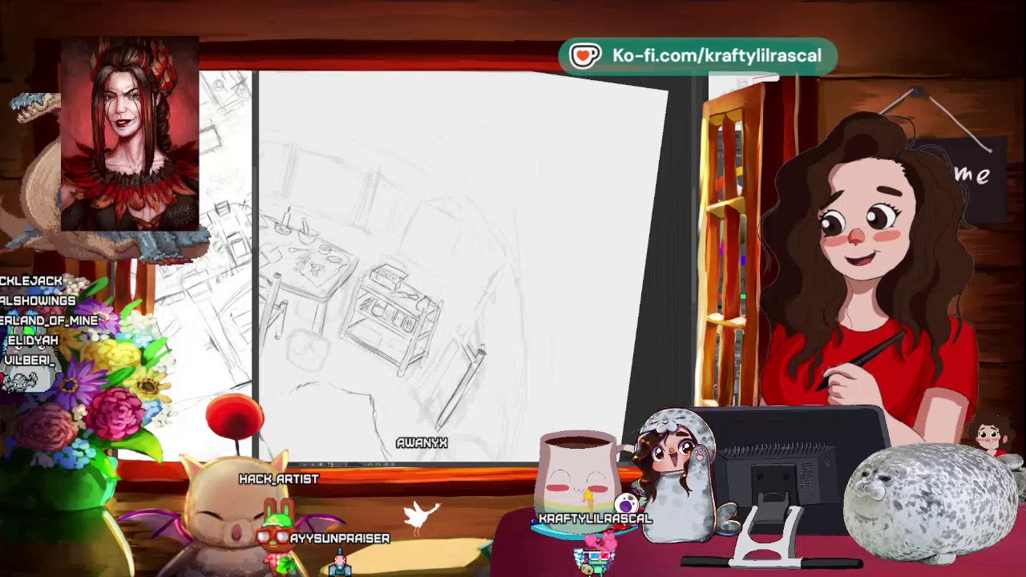
{"action": "scroll", "coordinate": [399, 330], "scroll_direction": "up", "scroll_amount": 2}
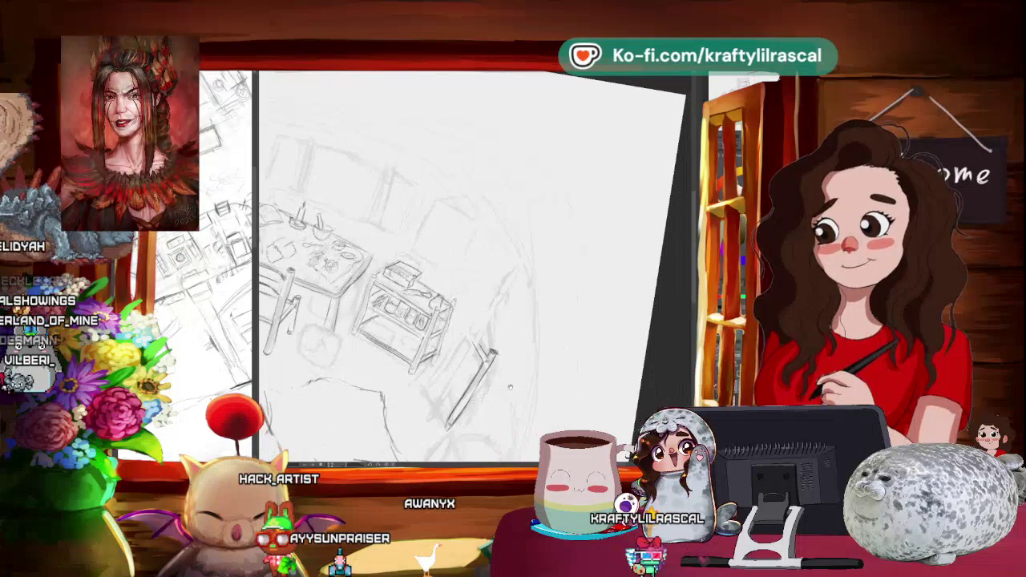
{"action": "scroll", "coordinate": [466, 337], "scroll_direction": "up", "scroll_amount": 2}
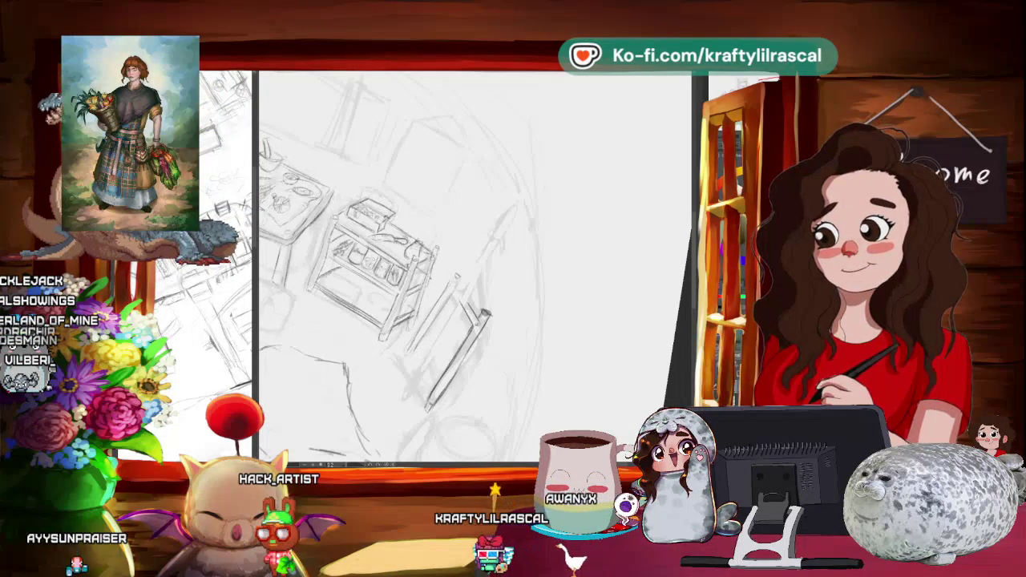
{"action": "mouse_move", "coordinate": [481, 241]}
{"action": "left_mouse_down"}
{"action": "mouse_move", "coordinate": [552, 270]}
{"action": "mouse_move", "coordinate": [538, 305]}
{"action": "mouse_move", "coordinate": [561, 264]}
{"action": "mouse_move", "coordinate": [553, 232]}
{"action": "mouse_move", "coordinate": [616, 293]}
{"action": "left_mouse_up"}
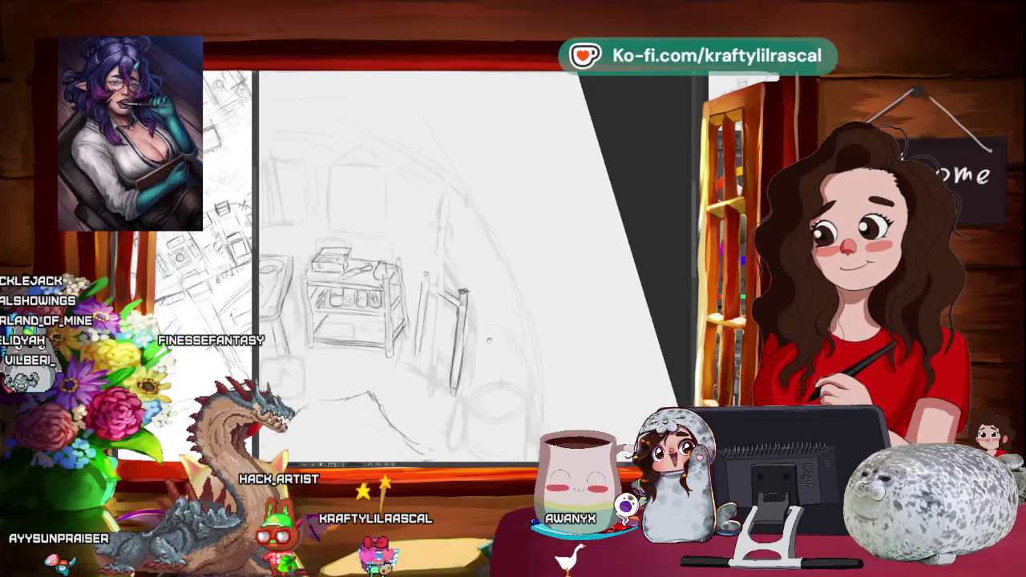
{"action": "left_click_drag", "start_coordinate": [616, 293], "coordinate": [593, 245]}
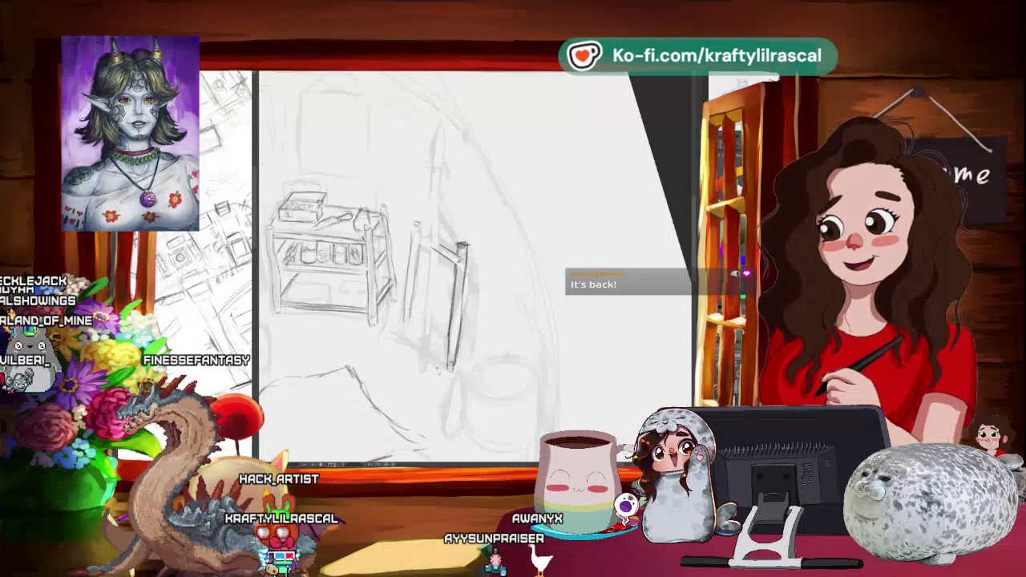
Rotate and zoom in on the stand, sketch its base, and begin transforming the post.
{"action": "key", "text": "minus"}
{"action": "key", "text": "minus"}
{"action": "key", "text": "minus"}
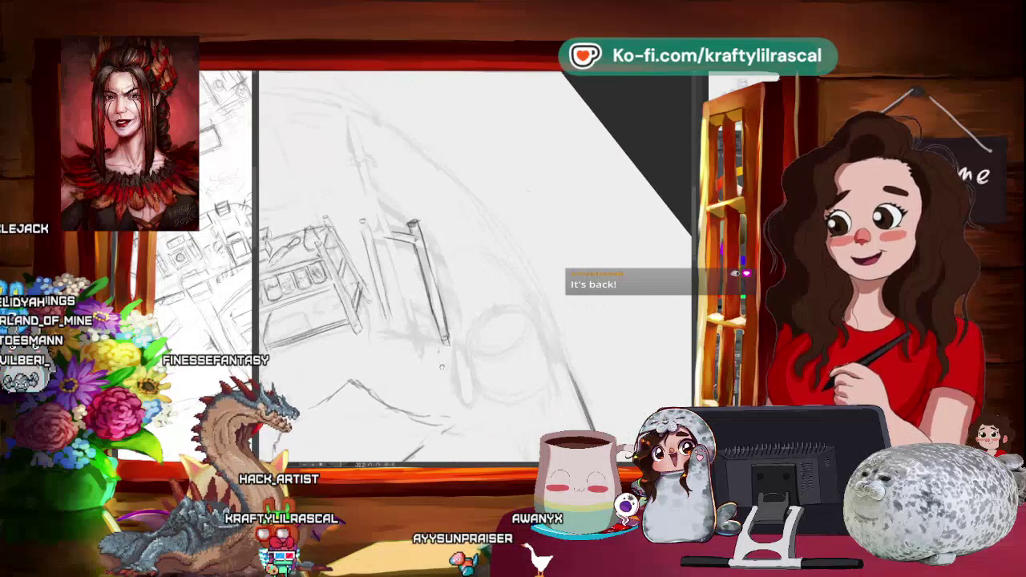
{"action": "key", "text": "ctrl+plus"}
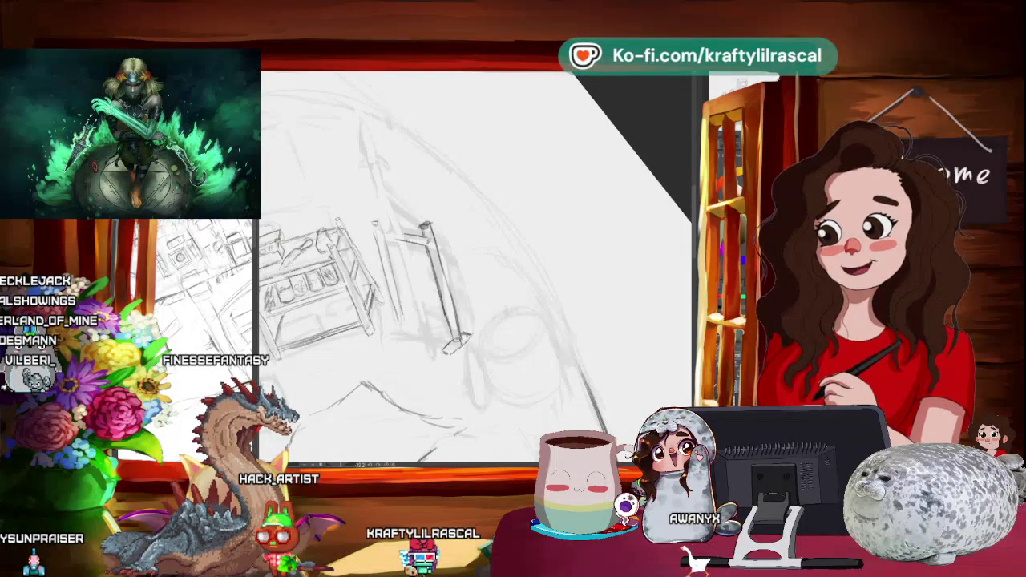
{"action": "mouse_move", "coordinate": [481, 305]}
{"action": "left_mouse_down"}
{"action": "mouse_move", "coordinate": [549, 364]}
{"action": "mouse_move", "coordinate": [504, 345]}
{"action": "mouse_move", "coordinate": [514, 353]}
{"action": "left_mouse_up"}
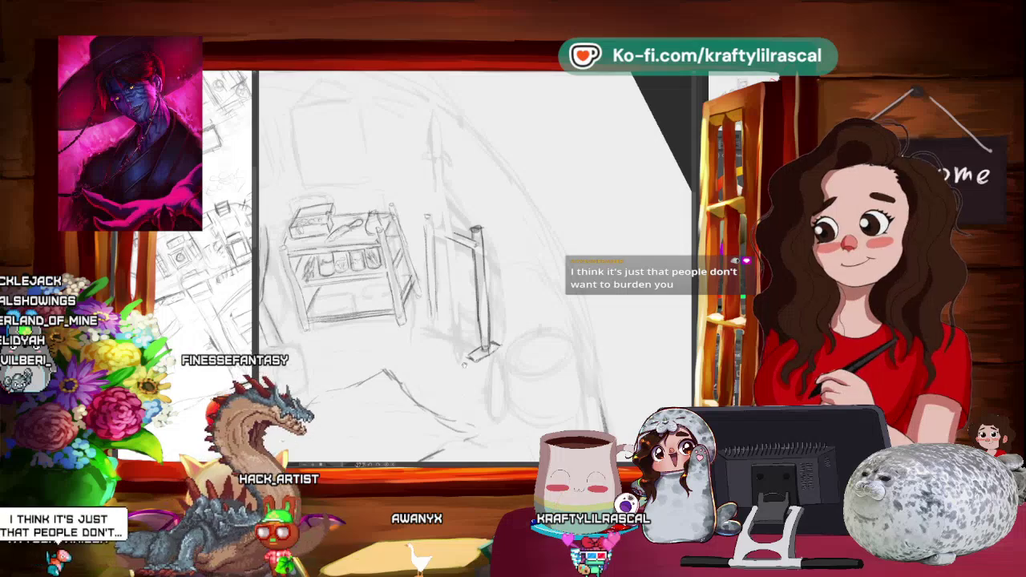
{"action": "scroll", "coordinate": [473, 264], "scroll_direction": "up", "scroll_amount": 2}
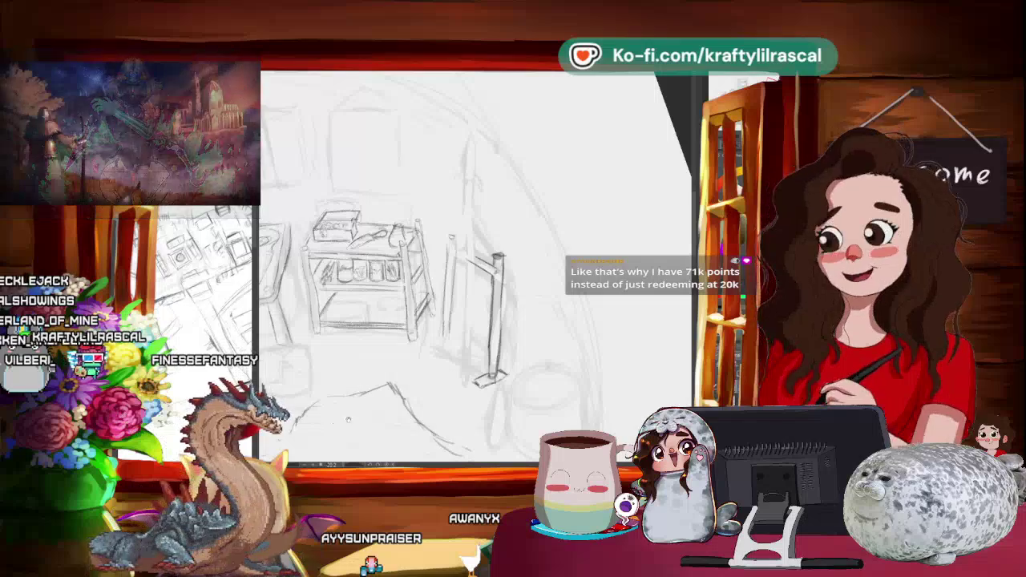
{"action": "left_click_drag", "start_coordinate": [395, 391], "coordinate": [375, 397]}
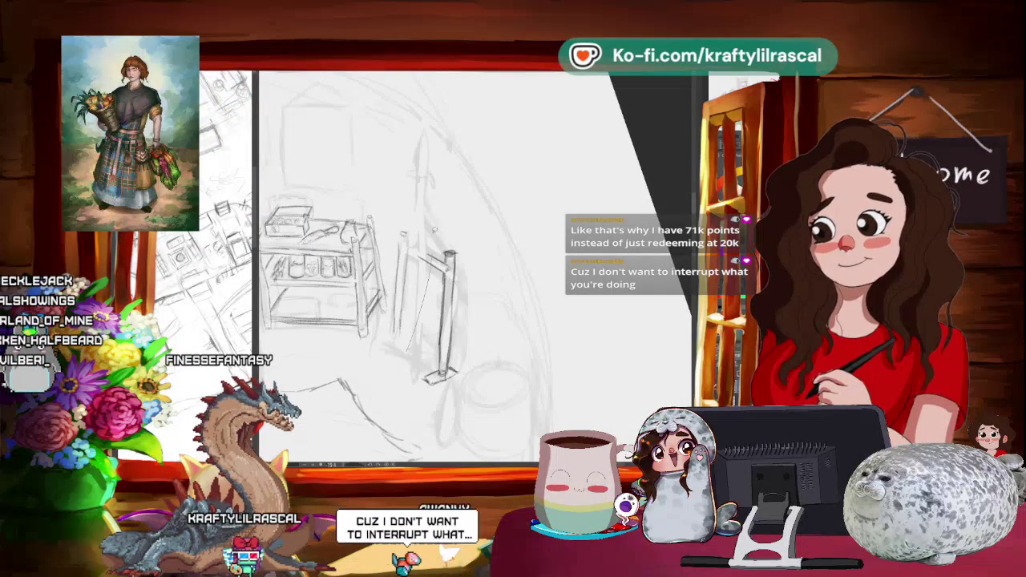
{"action": "key", "text": "ctrl+t"}
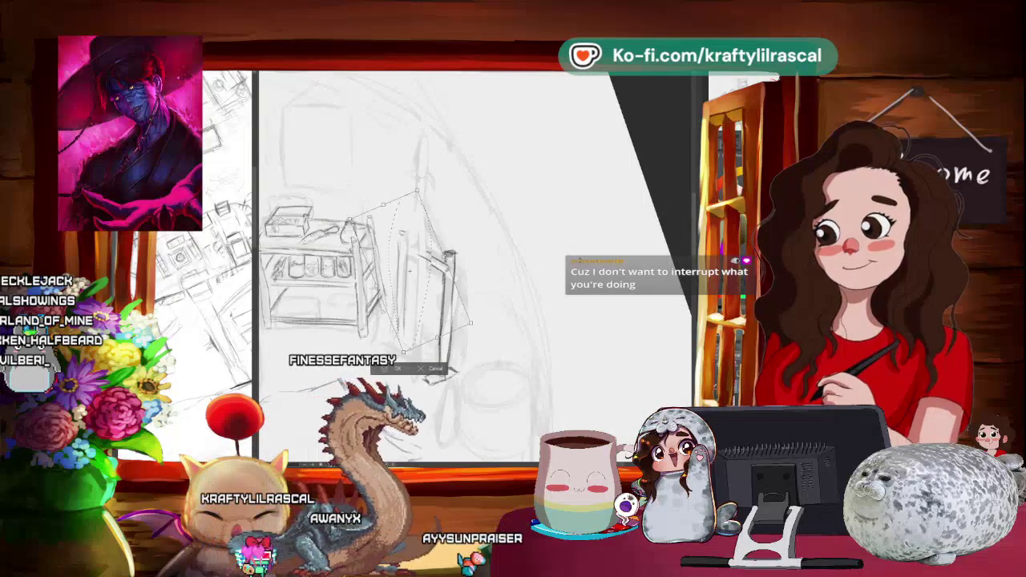
Apply the post transform, deselect, and pencil in the second upright with its base.
{"action": "key", "text": "Return"}
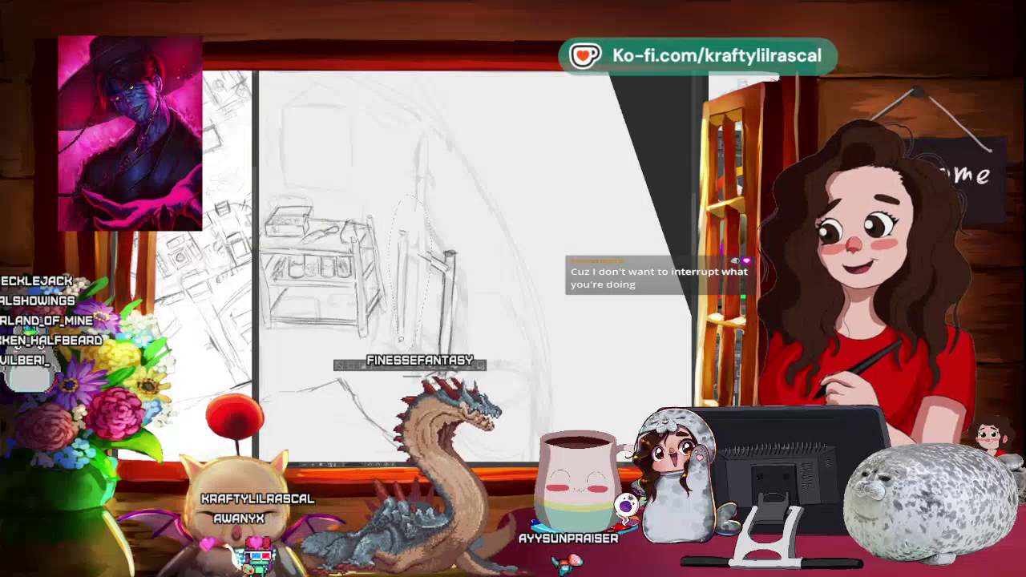
{"action": "key", "text": "ctrl+d"}
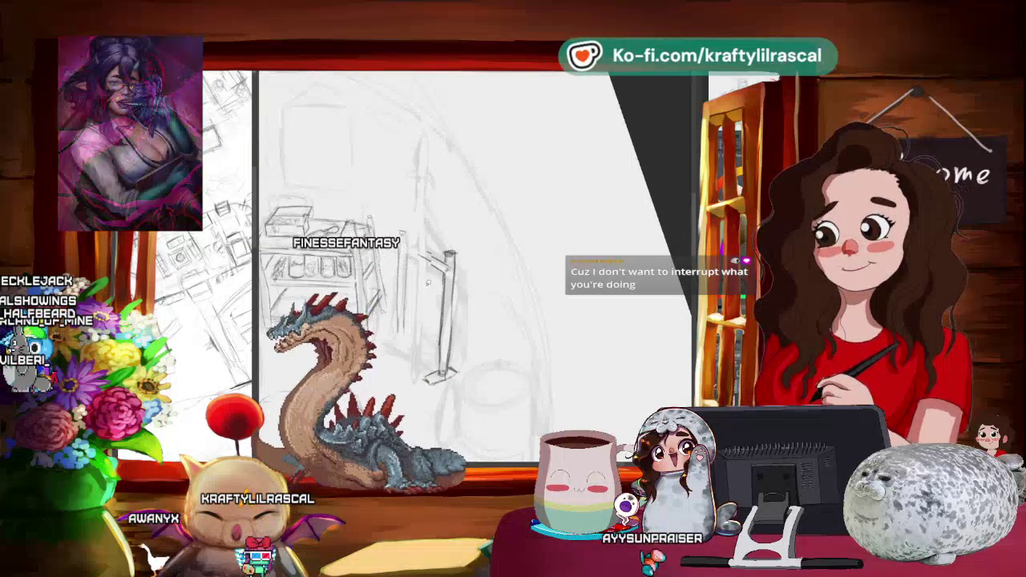
{"action": "left_click_drag", "start_coordinate": [449, 264], "coordinate": [481, 288]}
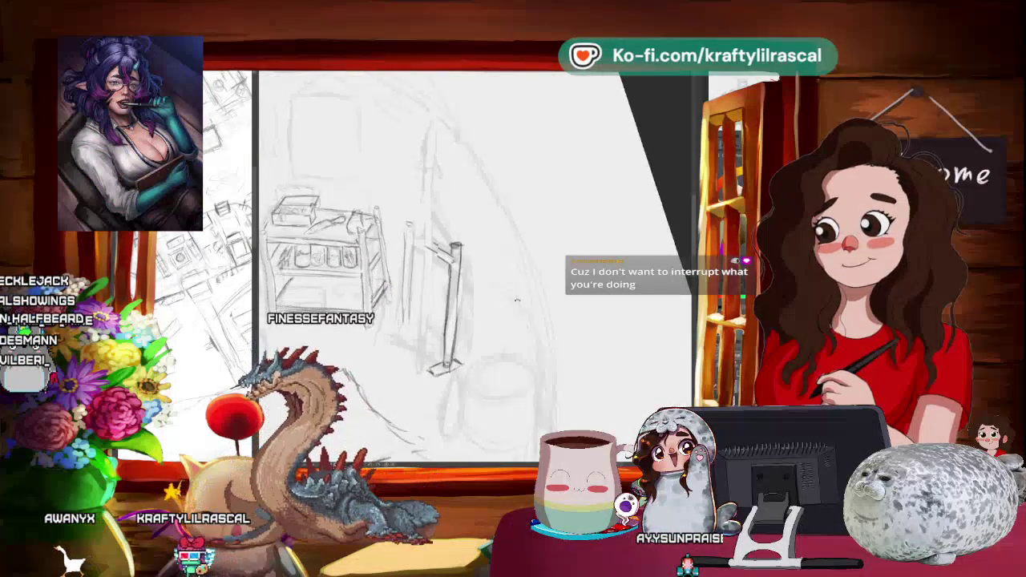
{"action": "left_click_drag", "start_coordinate": [446, 333], "coordinate": [458, 340]}
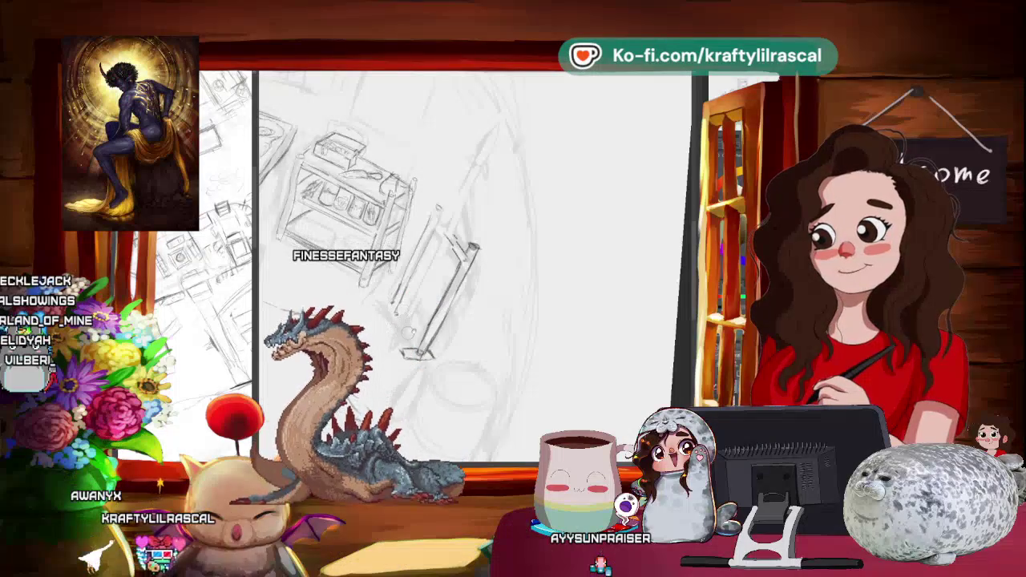
{"action": "mouse_move", "coordinate": [383, 314]}
{"action": "left_mouse_down"}
{"action": "mouse_move", "coordinate": [546, 273]}
{"action": "mouse_move", "coordinate": [513, 256]}
{"action": "left_mouse_up"}
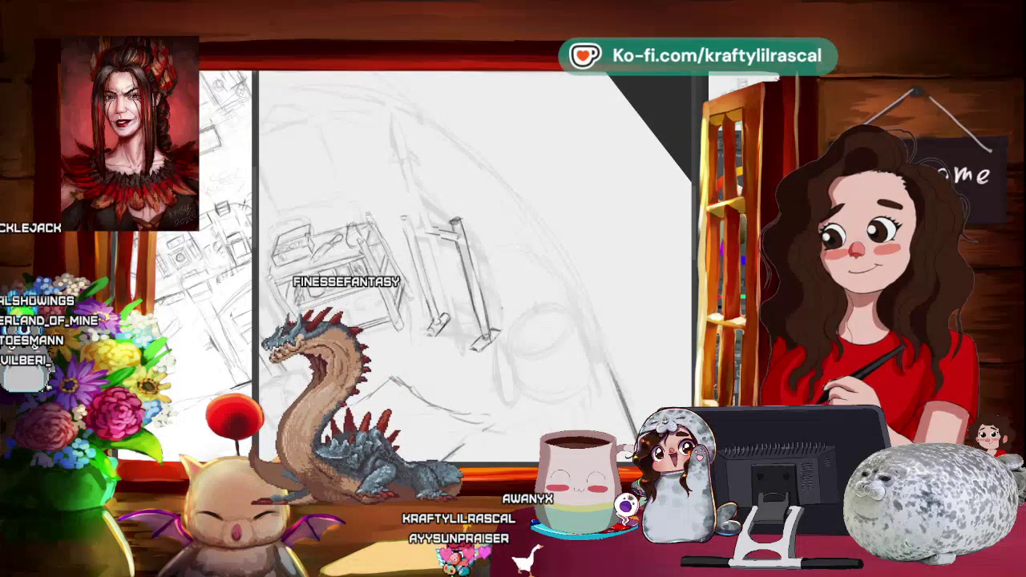
{"action": "left_click_drag", "start_coordinate": [514, 321], "coordinate": [500, 343]}
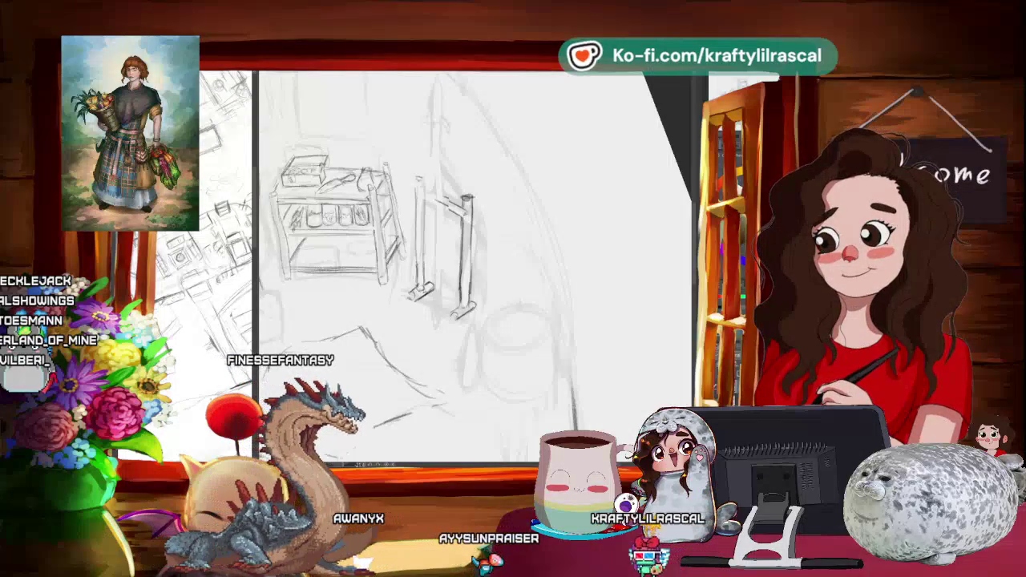
{"action": "mouse_move", "coordinate": [473, 264]}
{"action": "left_mouse_down"}
{"action": "mouse_move", "coordinate": [417, 305]}
{"action": "mouse_move", "coordinate": [449, 265]}
{"action": "mouse_move", "coordinate": [465, 265]}
{"action": "left_mouse_up"}
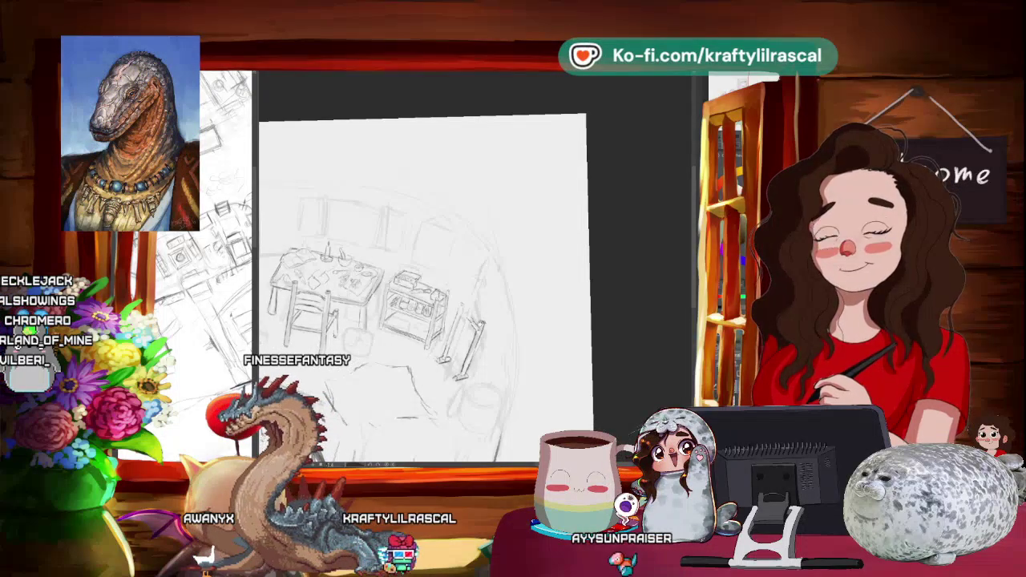
Refine the table and cart lines while rotating and zooming the canvas view.
{"action": "left_click_drag", "start_coordinate": [512, 410], "coordinate": [619, 321]}
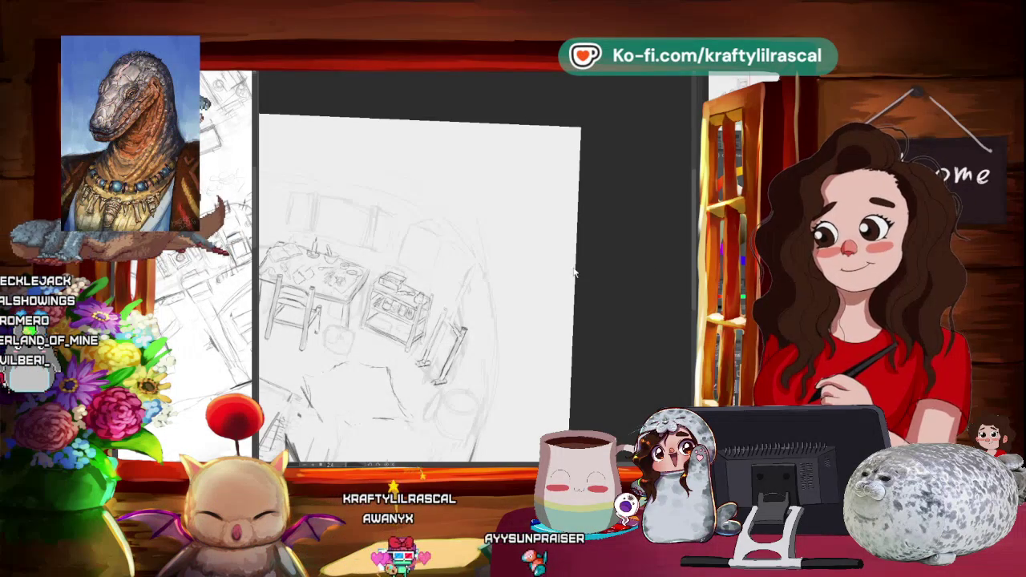
{"action": "scroll", "coordinate": [573, 272], "scroll_direction": "up", "scroll_amount": 3}
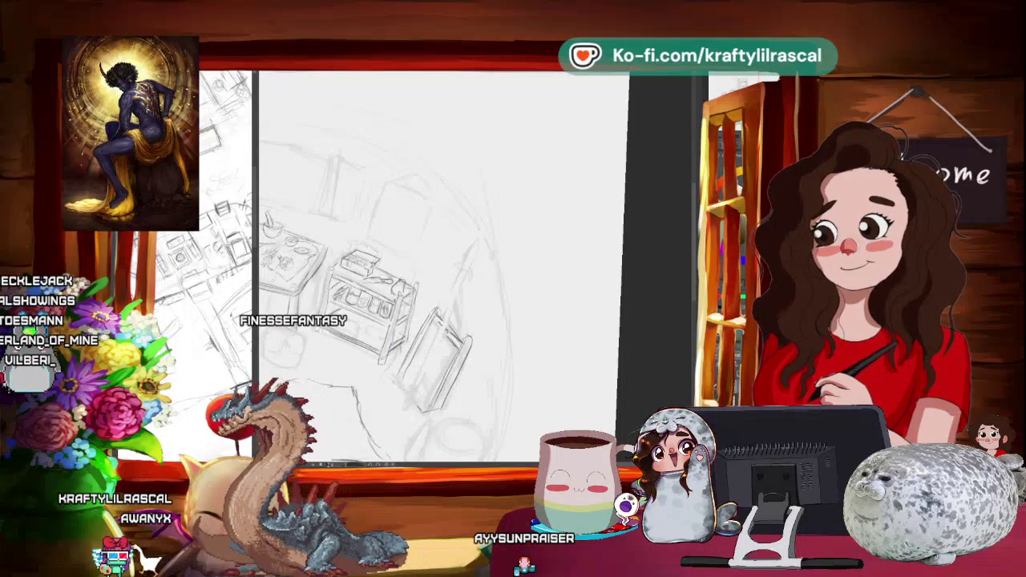
{"action": "scroll", "coordinate": [582, 251], "scroll_direction": "down", "scroll_amount": 3}
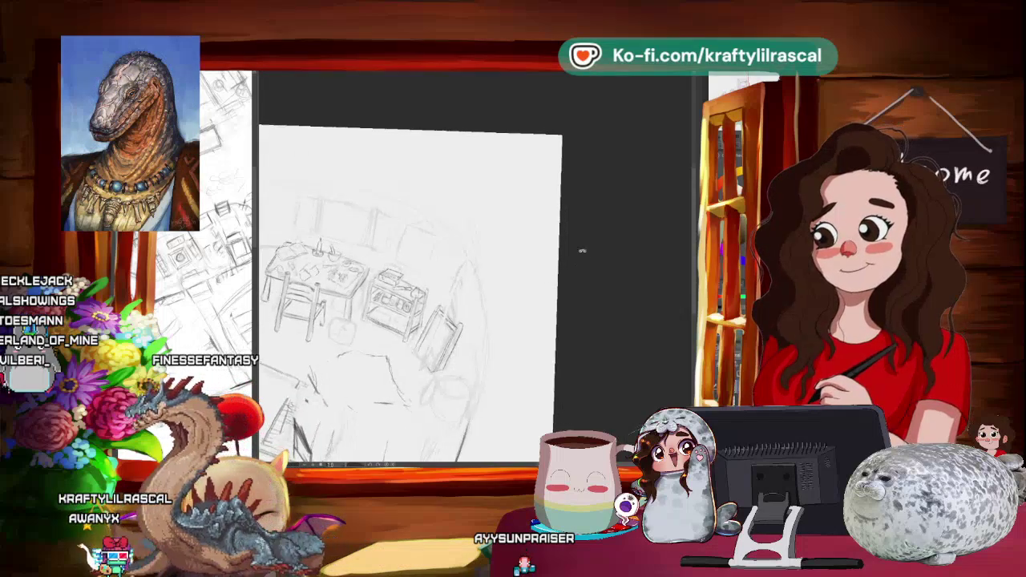
Tilt the view and commit the reshaped slanted piece right of the cart.
{"action": "left_click_drag", "start_coordinate": [582, 251], "coordinate": [545, 275]}
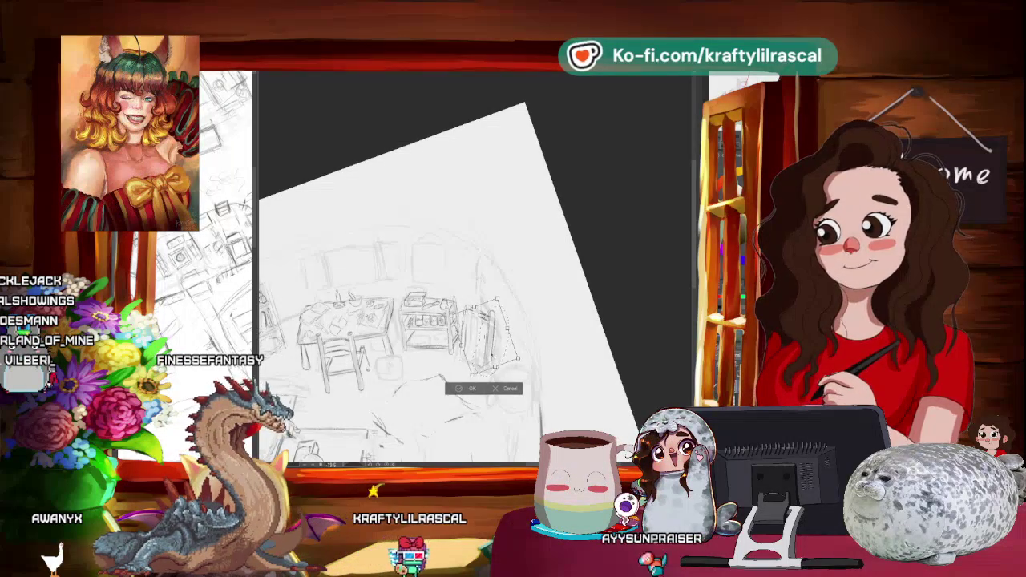
{"action": "left_click", "coordinate": [466, 390]}
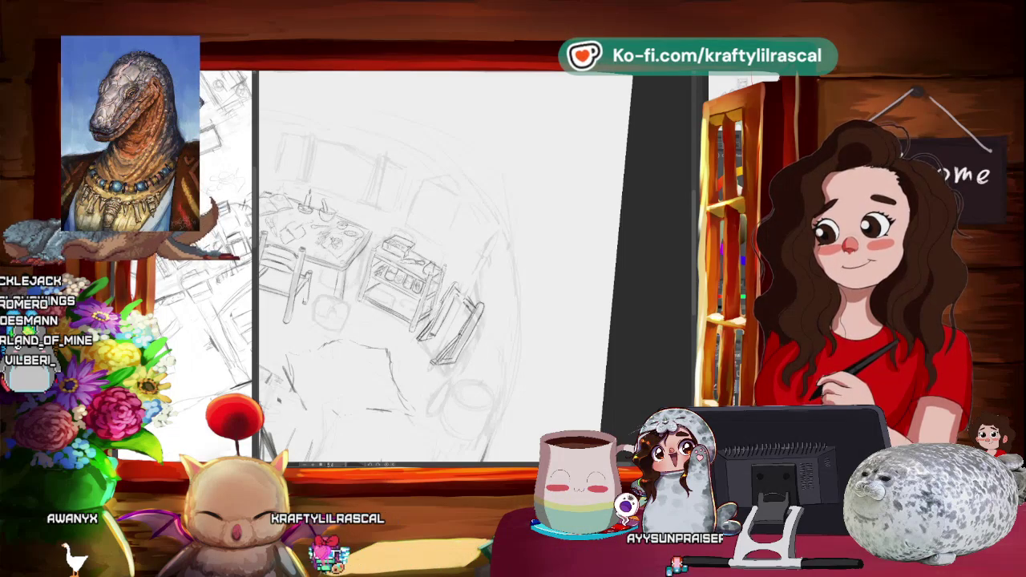
{"action": "key", "text": "ctrl+minus"}
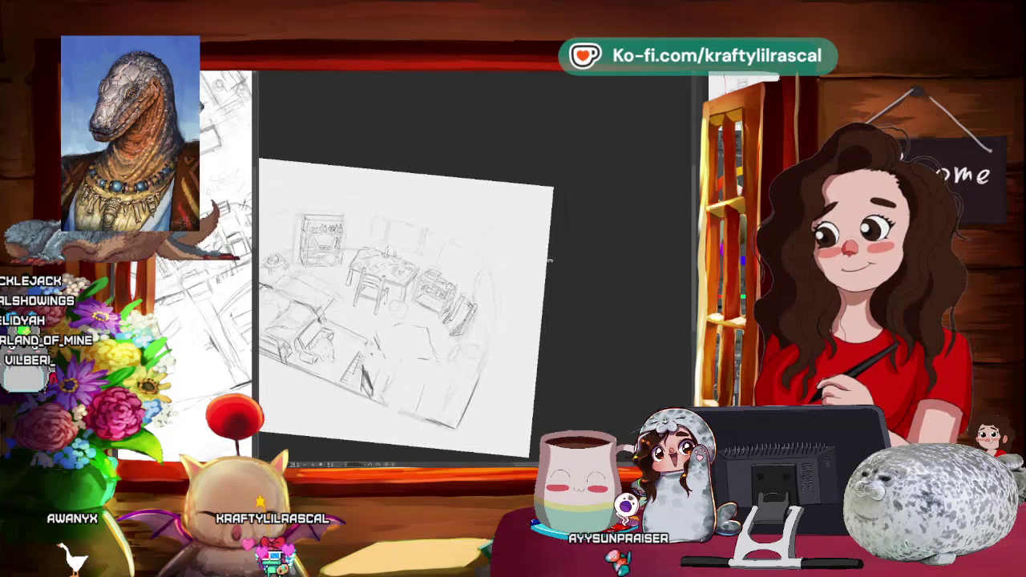
{"action": "scroll", "coordinate": [500, 306], "scroll_direction": "up", "scroll_amount": 2}
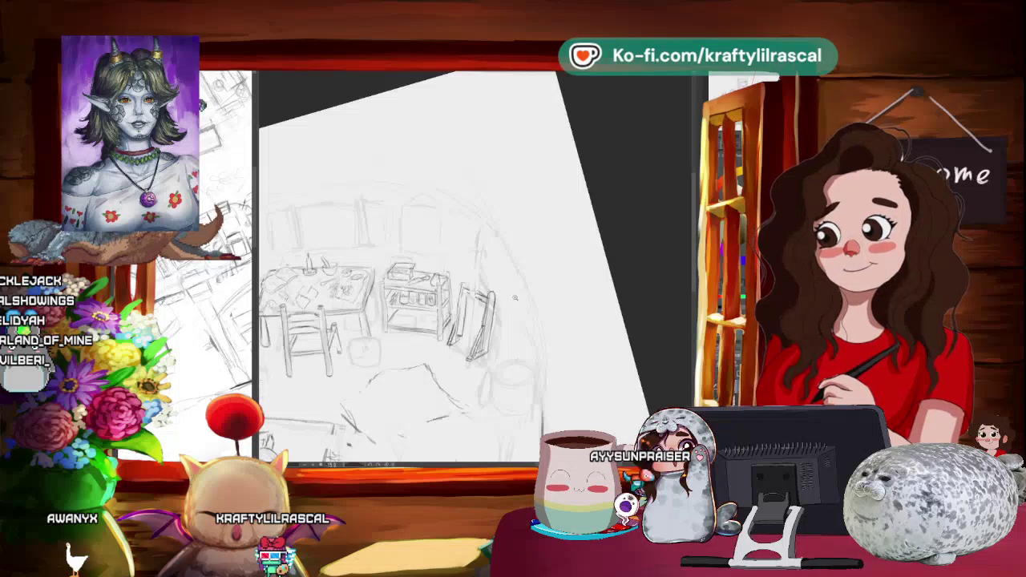
{"action": "left_click_drag", "start_coordinate": [515, 297], "coordinate": [507, 296]}
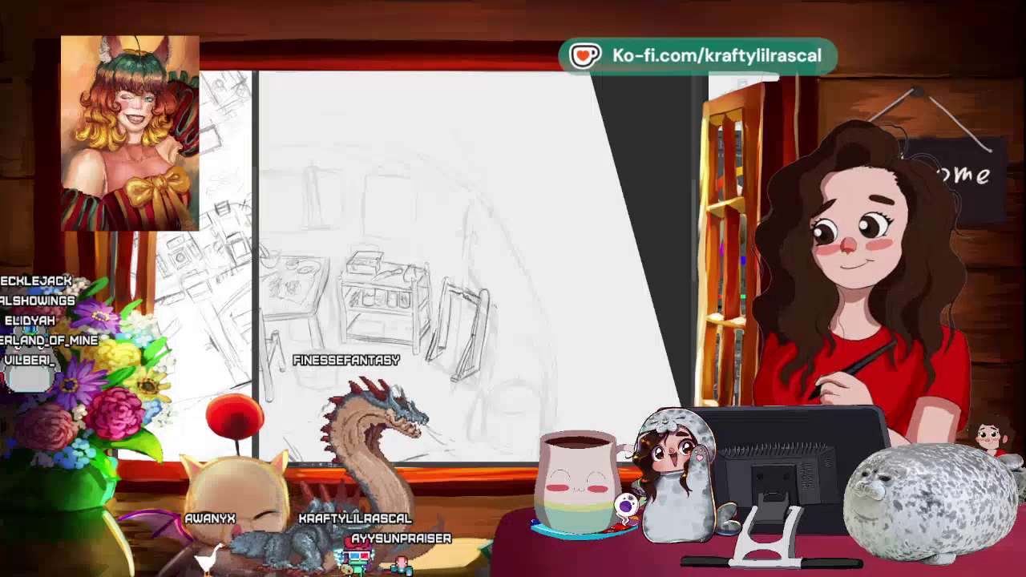
{"action": "left_click_drag", "start_coordinate": [433, 264], "coordinate": [409, 280]}
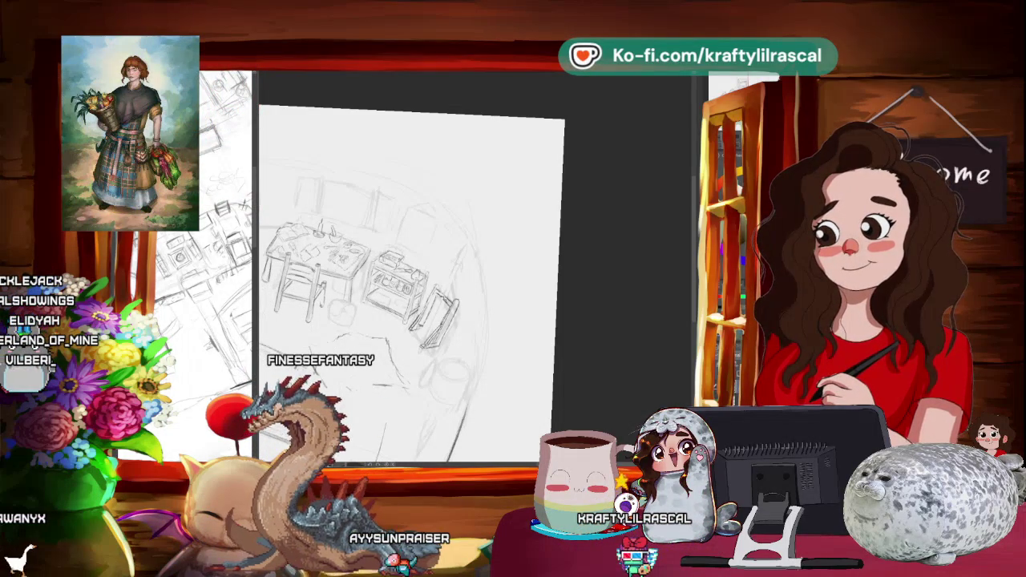
{"action": "scroll", "coordinate": [480, 192], "scroll_direction": "down", "scroll_amount": 3}
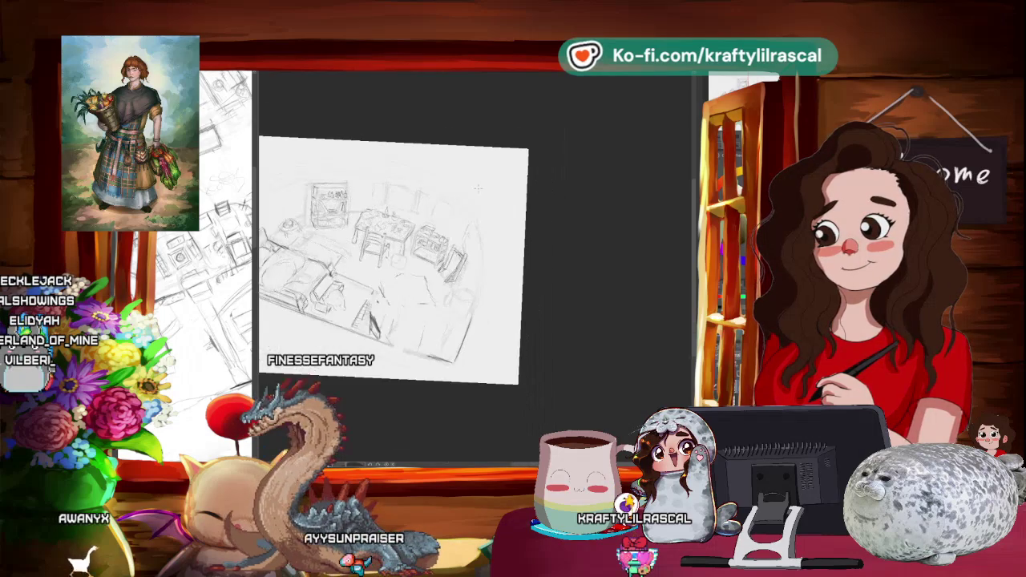
{"action": "scroll", "coordinate": [478, 188], "scroll_direction": "up", "scroll_amount": 1}
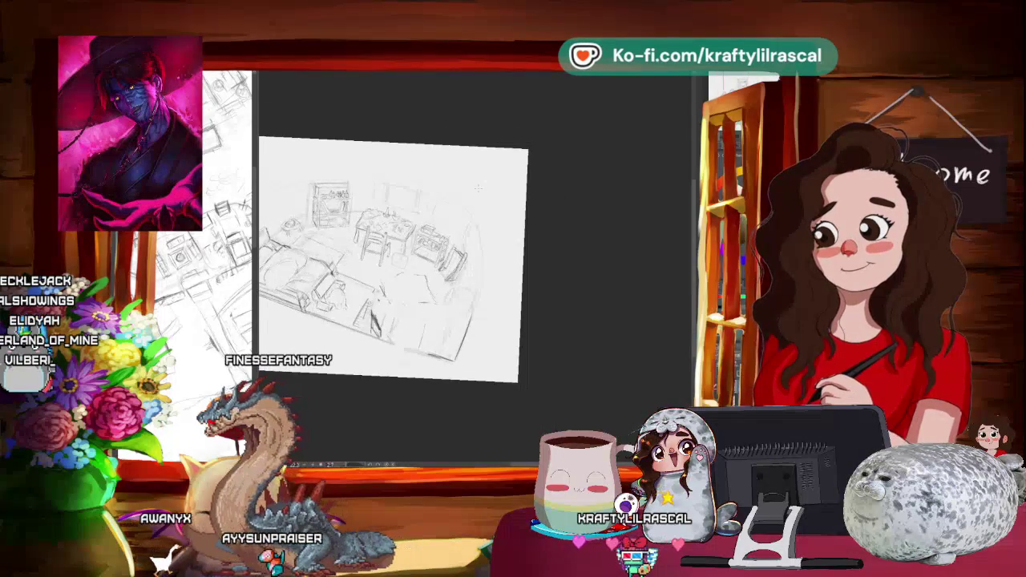
{"action": "scroll", "coordinate": [478, 189], "scroll_direction": "up", "scroll_amount": 1}
{"action": "scroll", "coordinate": [478, 188], "scroll_direction": "up", "scroll_amount": 1}
{"action": "scroll", "coordinate": [489, 191], "scroll_direction": "up", "scroll_amount": 1}
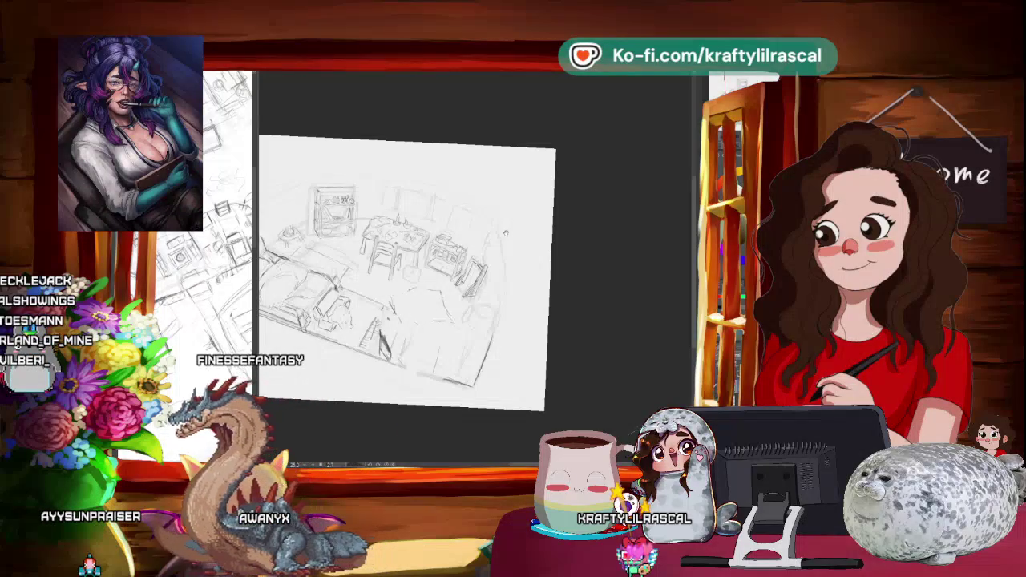
{"action": "scroll", "coordinate": [506, 234], "scroll_direction": "up", "scroll_amount": 1}
{"action": "scroll", "coordinate": [505, 233], "scroll_direction": "up", "scroll_amount": 1}
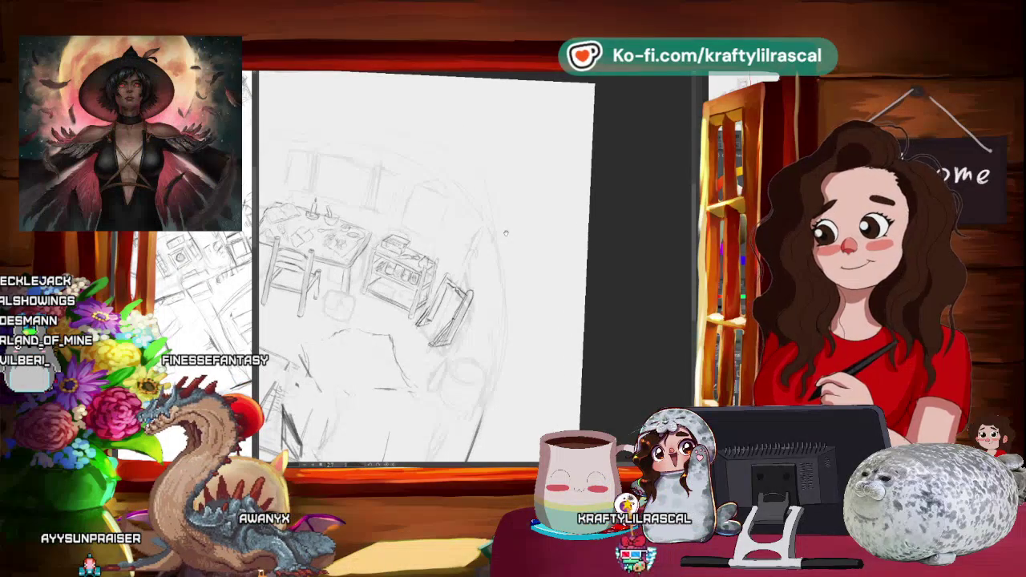
{"action": "scroll", "coordinate": [496, 255], "scroll_direction": "up", "scroll_amount": 1}
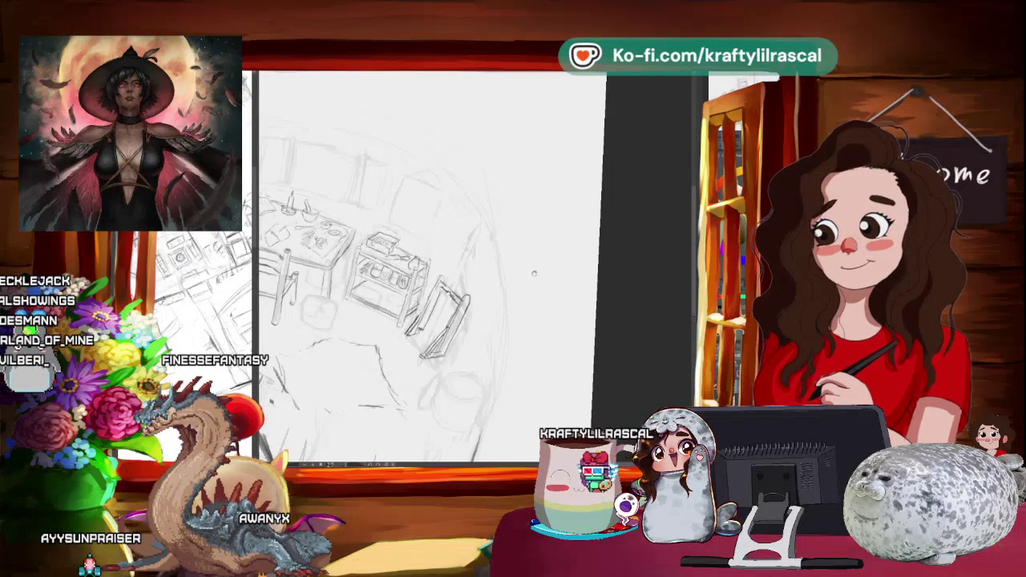
{"action": "scroll", "coordinate": [496, 254], "scroll_direction": "down", "scroll_amount": 1}
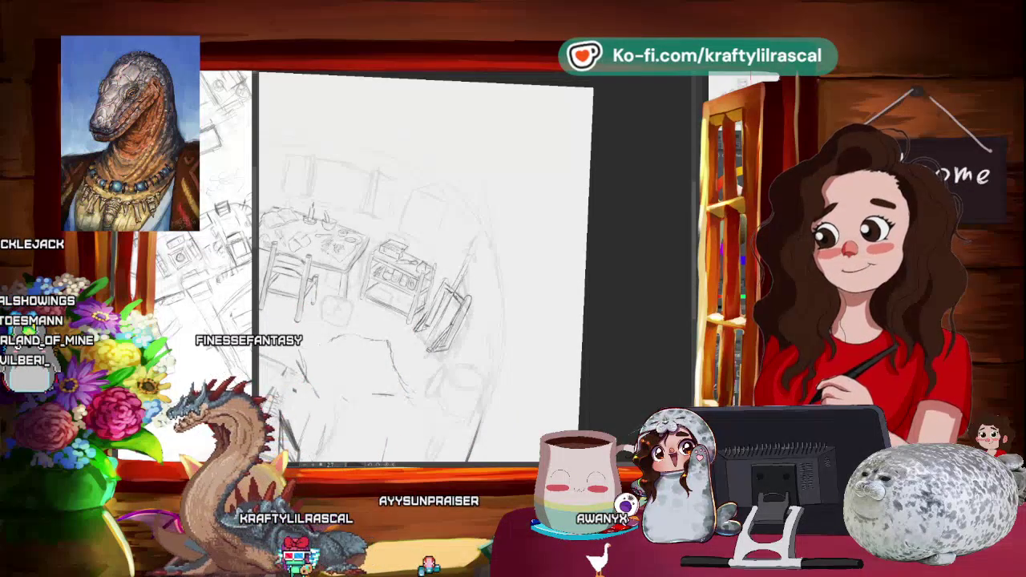
{"action": "scroll", "coordinate": [401, 281], "scroll_direction": "up", "scroll_amount": 3}
{"action": "scroll", "coordinate": [401, 280], "scroll_direction": "up", "scroll_amount": 1}
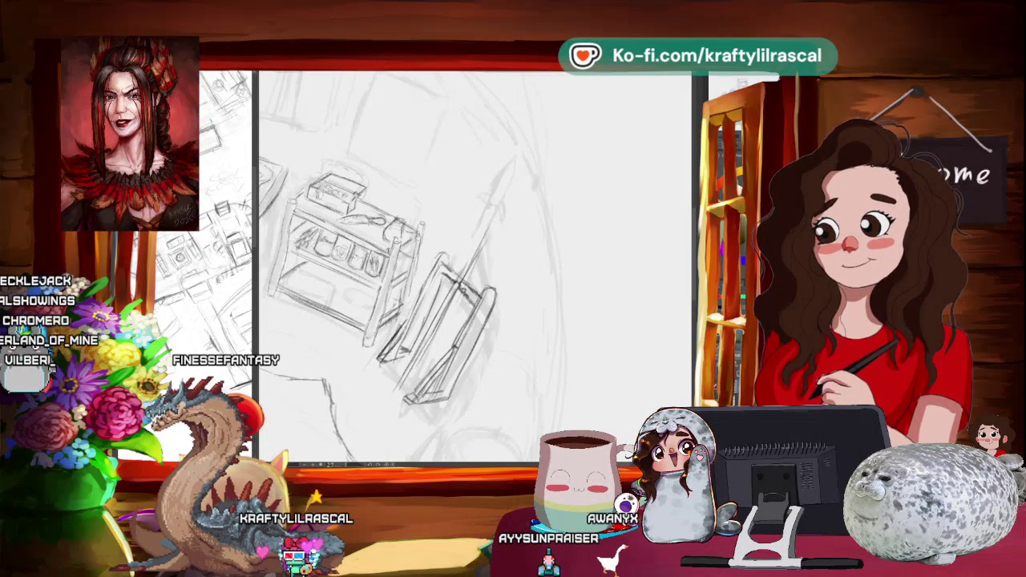
Zoom onto the cart and easel to sketch a leaning spear, then fit the canvas to the window.
{"action": "left_click_drag", "start_coordinate": [550, 319], "coordinate": [522, 341]}
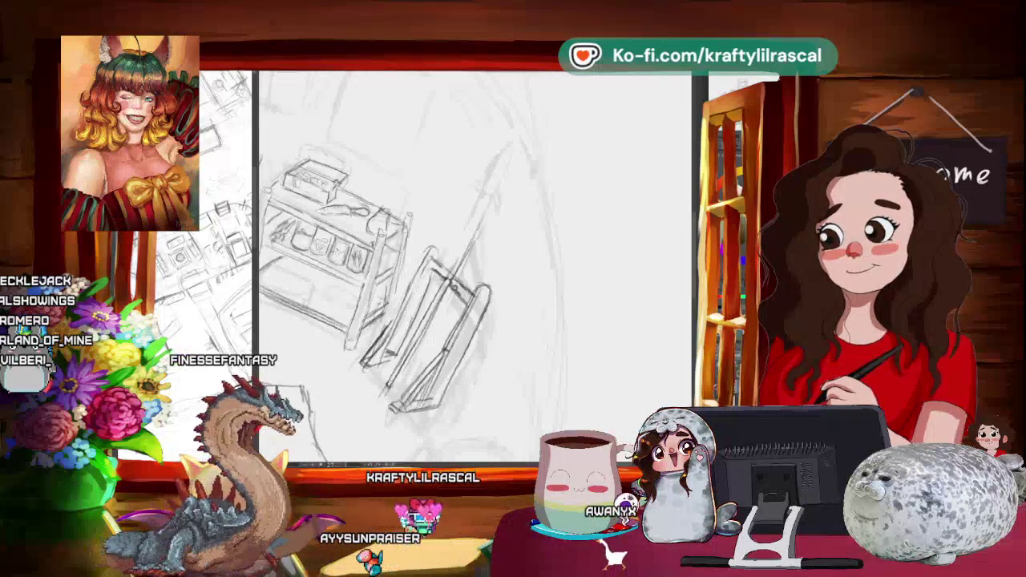
{"action": "scroll", "coordinate": [377, 305], "scroll_direction": "down", "scroll_amount": 3}
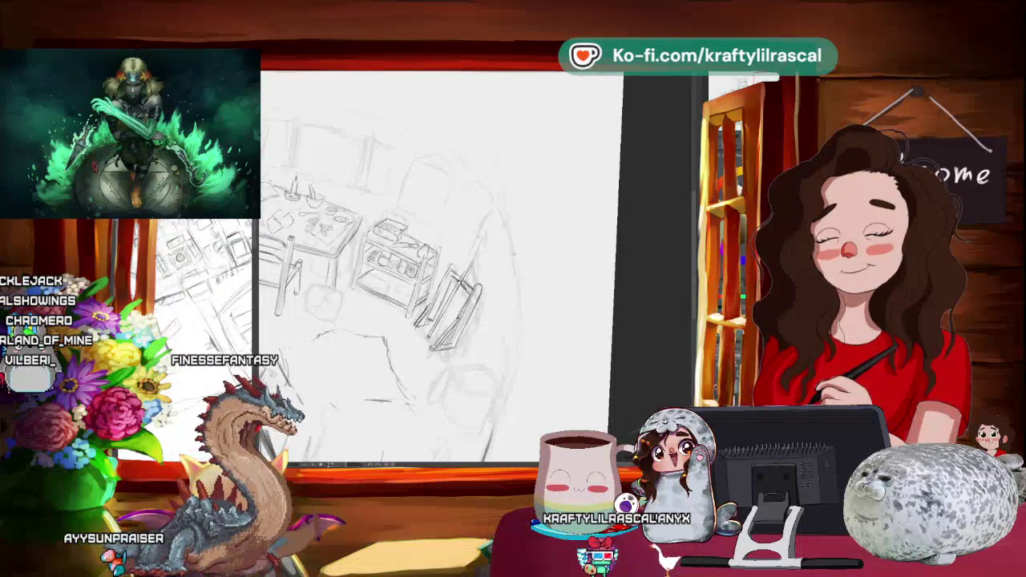
{"action": "scroll", "coordinate": [449, 264], "scroll_direction": "up", "scroll_amount": 3}
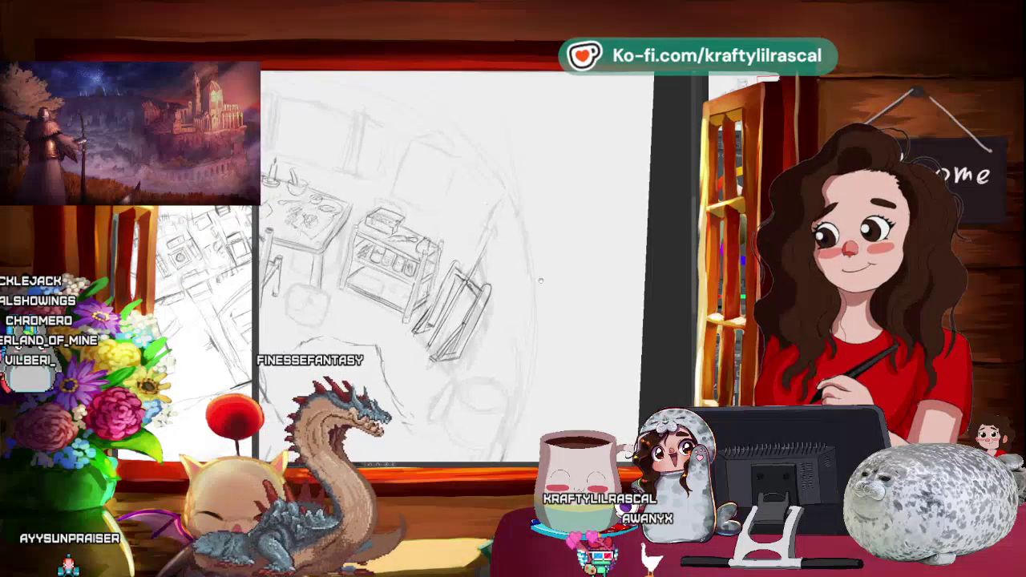
{"action": "left_click_drag", "start_coordinate": [553, 271], "coordinate": [572, 290]}
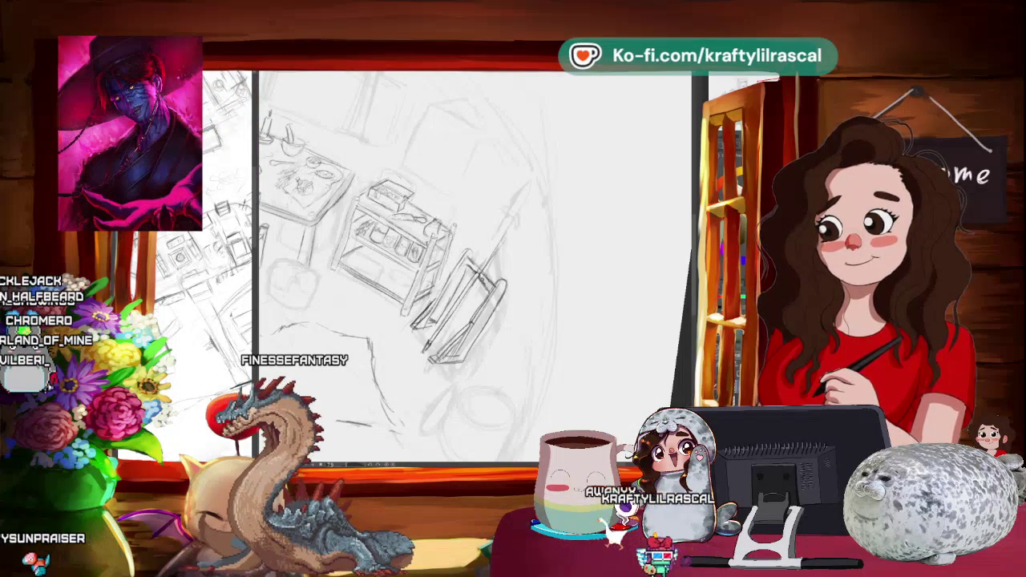
{"action": "key", "text": "ctrl+0"}
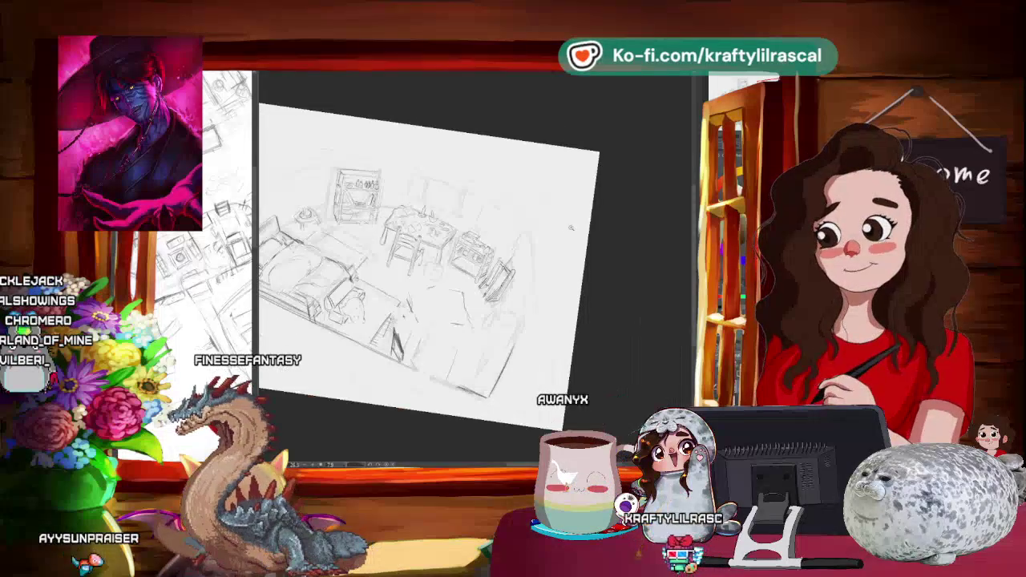
{"action": "scroll", "coordinate": [549, 243], "scroll_direction": "up", "scroll_amount": 3}
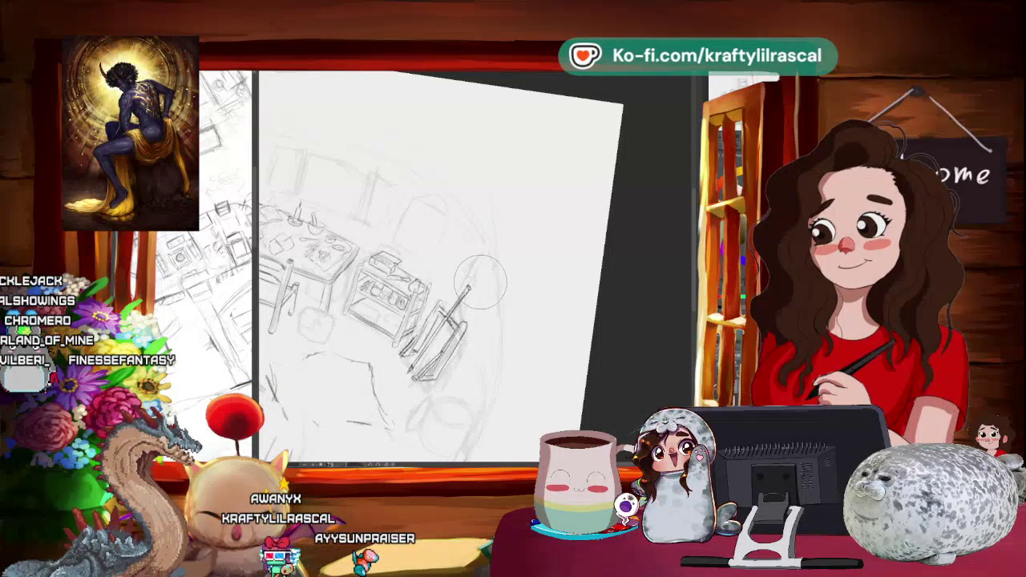
{"action": "scroll", "coordinate": [542, 277], "scroll_direction": "down", "scroll_amount": 3}
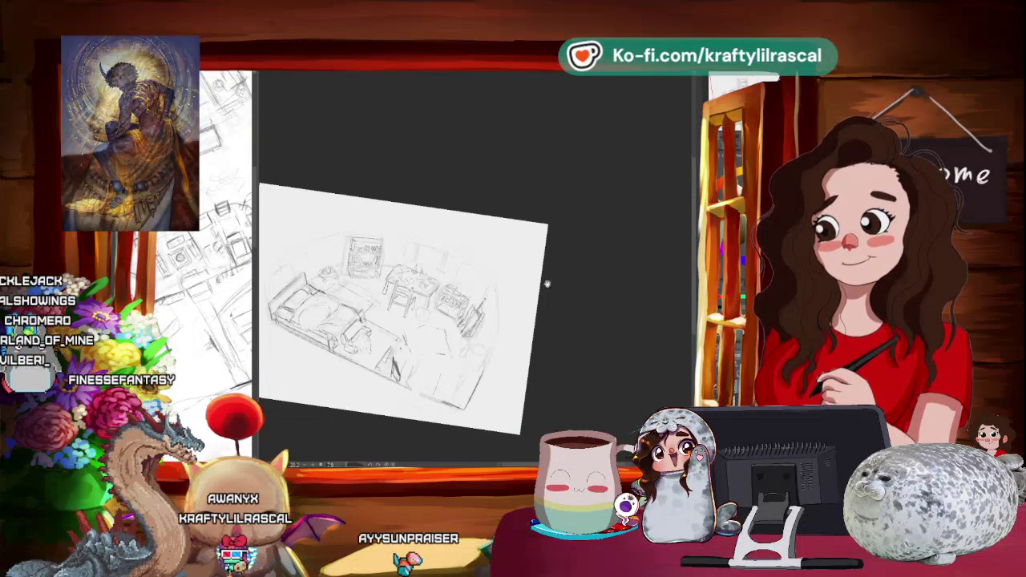
Center and zoom the room sketch to refine the spear.
{"action": "left_click_drag", "start_coordinate": [542, 278], "coordinate": [600, 226]}
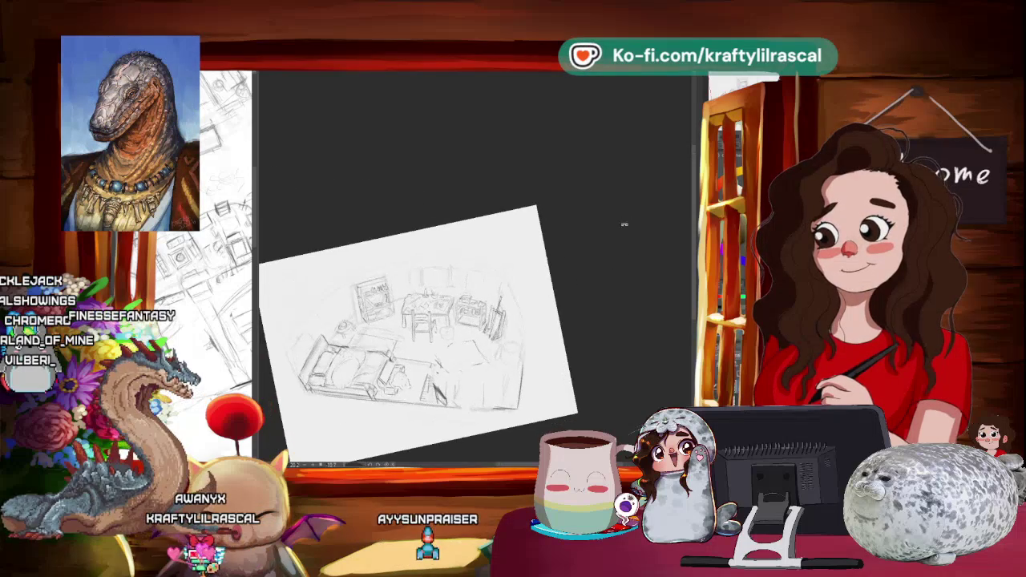
{"action": "scroll", "coordinate": [519, 343], "scroll_direction": "up", "scroll_amount": 3}
{"action": "scroll", "coordinate": [520, 343], "scroll_direction": "up", "scroll_amount": 2}
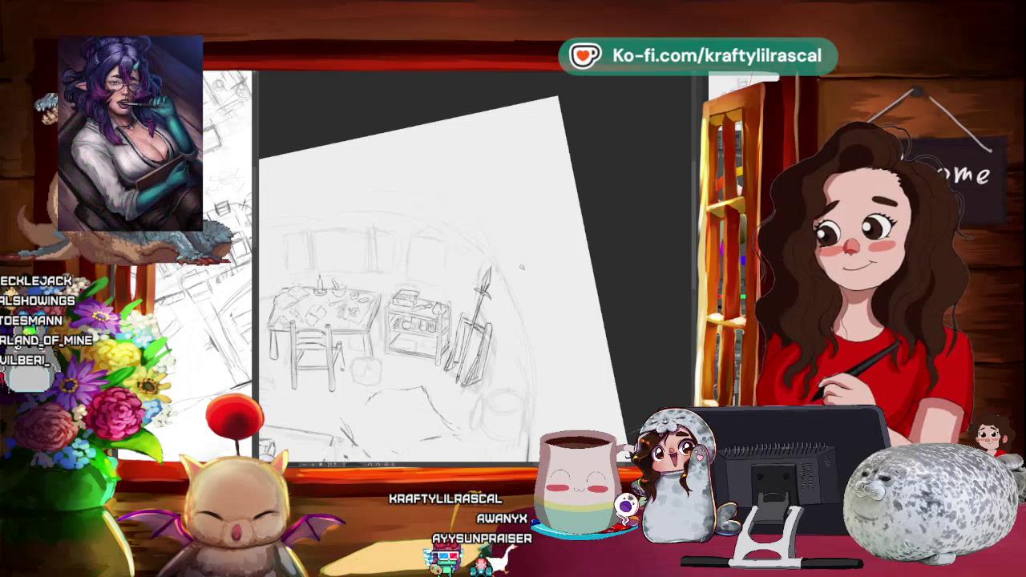
{"action": "scroll", "coordinate": [568, 238], "scroll_direction": "down", "scroll_amount": 3}
Zoom toward the right side to draw the jar, then select the back-wall bookshelf.
{"action": "mouse_move", "coordinate": [656, 218]}
{"action": "left_mouse_down"}
{"action": "mouse_move", "coordinate": [614, 236]}
{"action": "mouse_move", "coordinate": [608, 225]}
{"action": "left_mouse_up"}
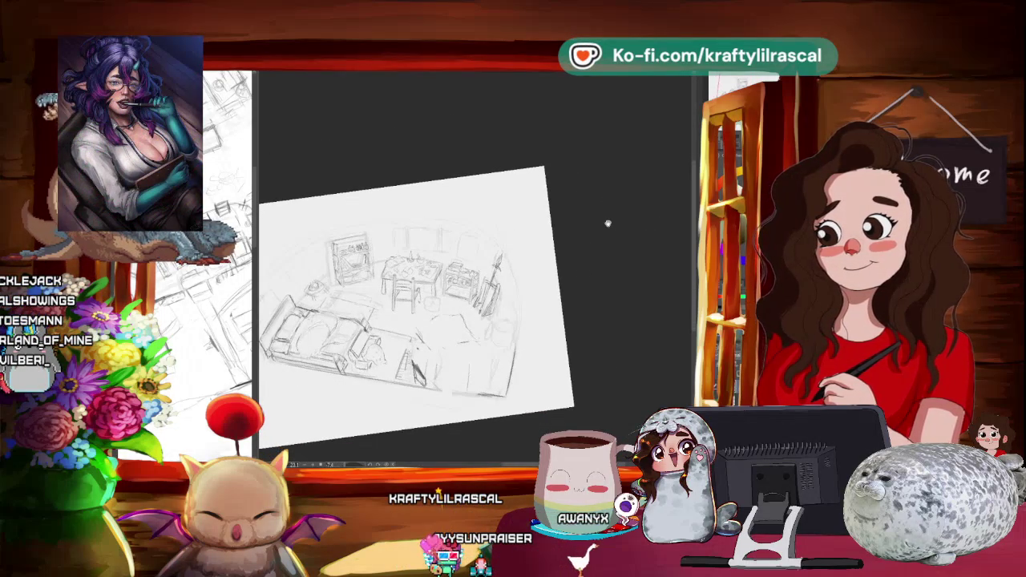
{"action": "scroll", "coordinate": [559, 277], "scroll_direction": "up", "scroll_amount": 1}
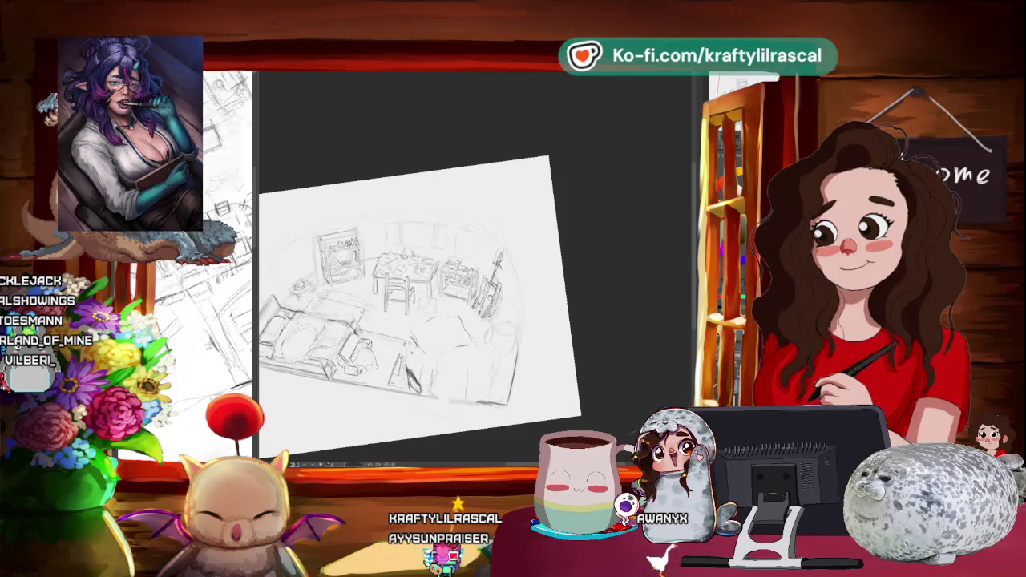
{"action": "scroll", "coordinate": [569, 283], "scroll_direction": "up", "scroll_amount": 1}
{"action": "scroll", "coordinate": [583, 288], "scroll_direction": "up", "scroll_amount": 1}
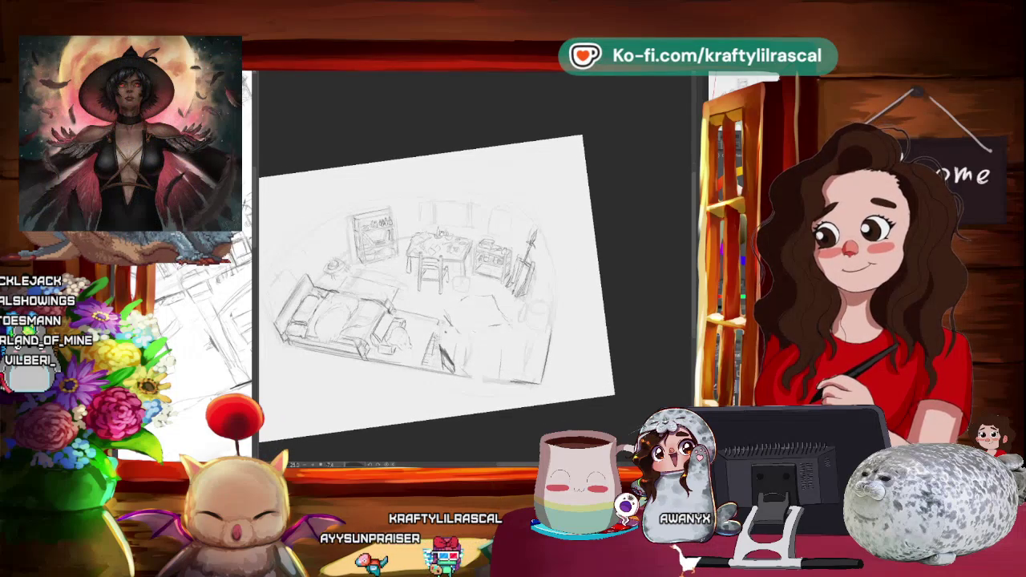
{"action": "left_click_drag", "start_coordinate": [591, 355], "coordinate": [591, 387]}
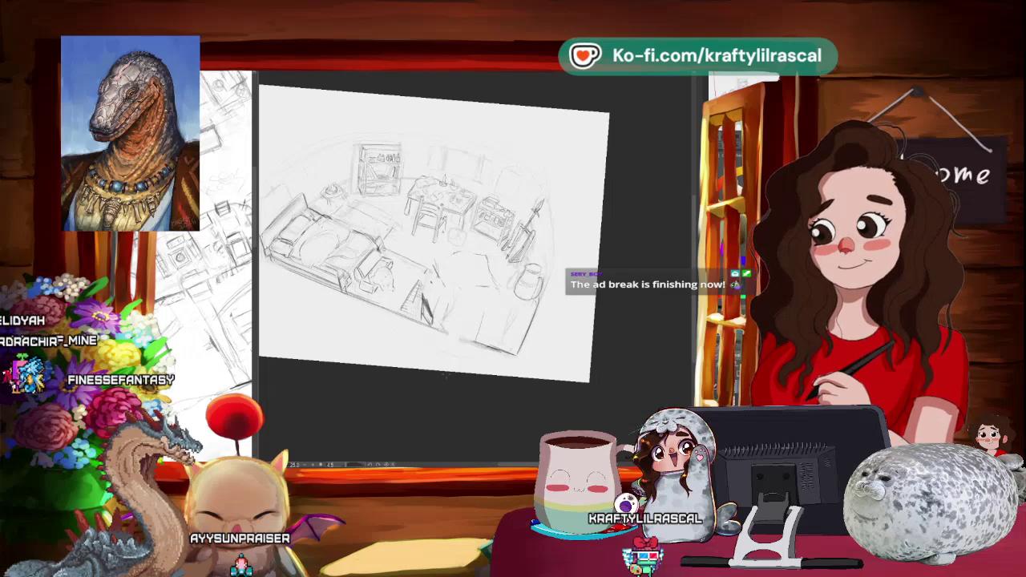
{"action": "mouse_move", "coordinate": [407, 424]}
{"action": "left_mouse_down"}
{"action": "mouse_move", "coordinate": [472, 414]}
{"action": "mouse_move", "coordinate": [504, 395]}
{"action": "left_mouse_up"}
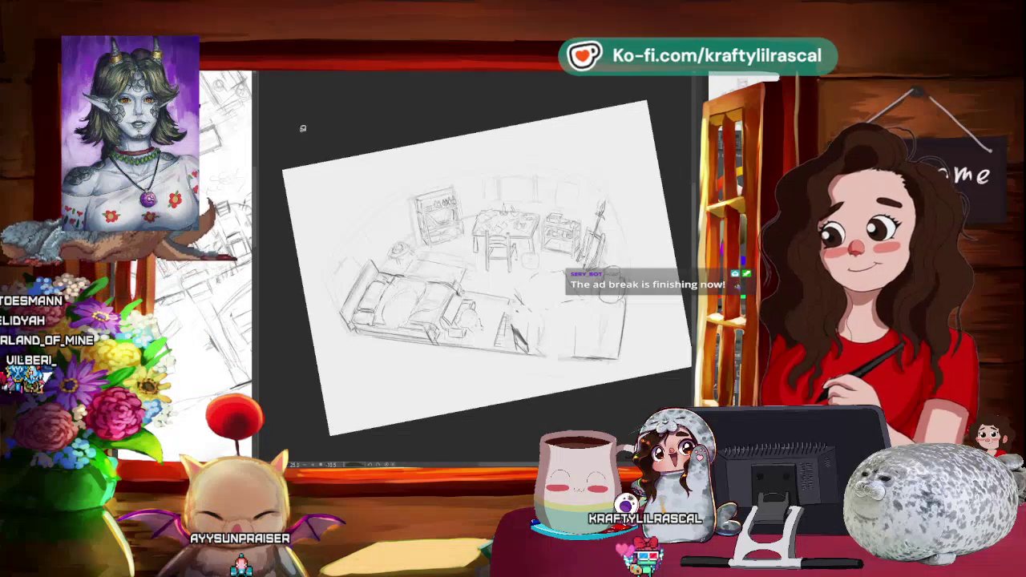
{"action": "left_click_drag", "start_coordinate": [464, 250], "coordinate": [463, 248]}
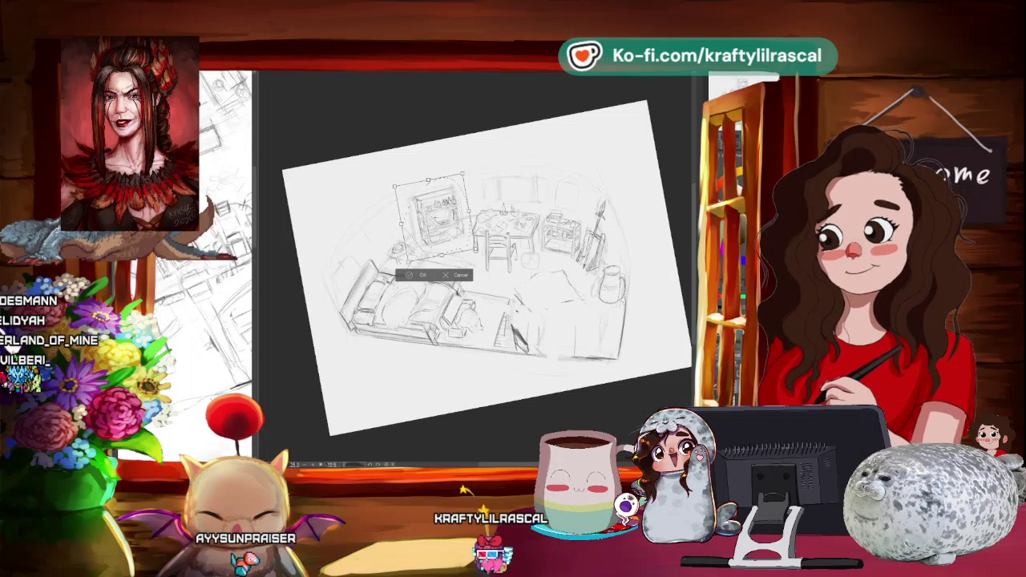
{"action": "left_click_drag", "start_coordinate": [432, 217], "coordinate": [432, 209]}
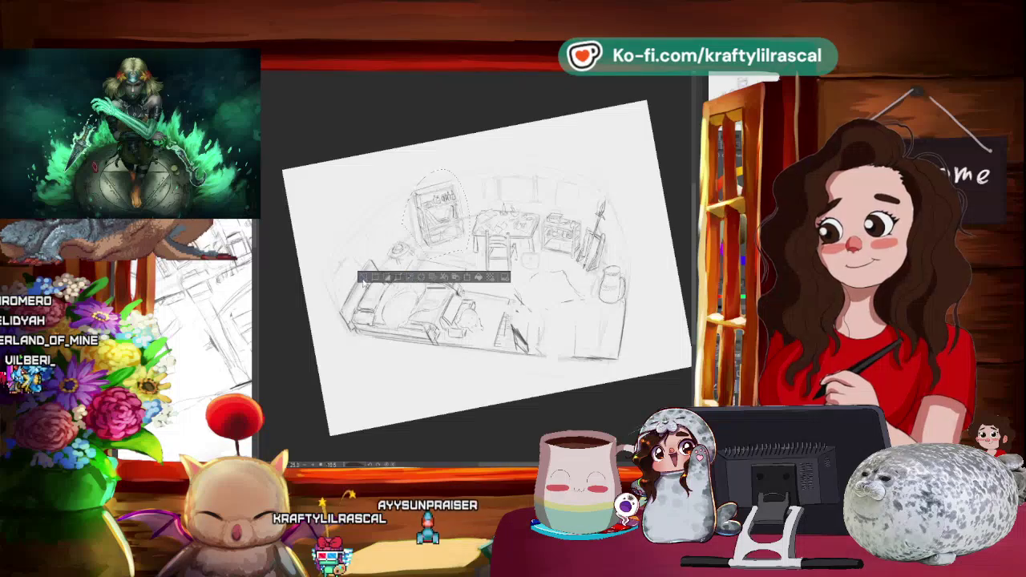
{"action": "key", "text": "Return"}
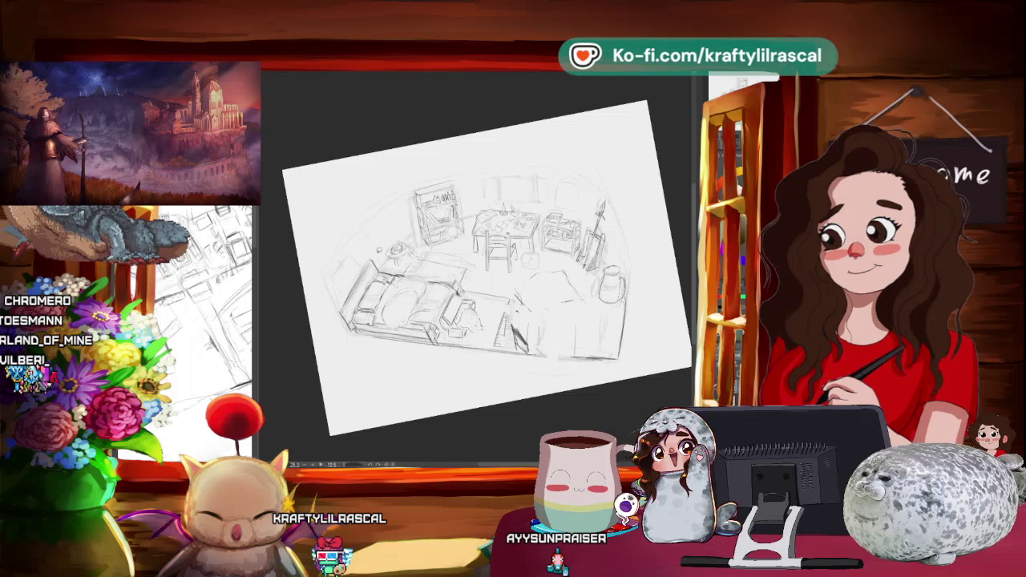
{"action": "mouse_move", "coordinate": [401, 451]}
{"action": "left_mouse_down"}
{"action": "mouse_move", "coordinate": [450, 441]}
{"action": "mouse_move", "coordinate": [486, 455]}
{"action": "left_mouse_up"}
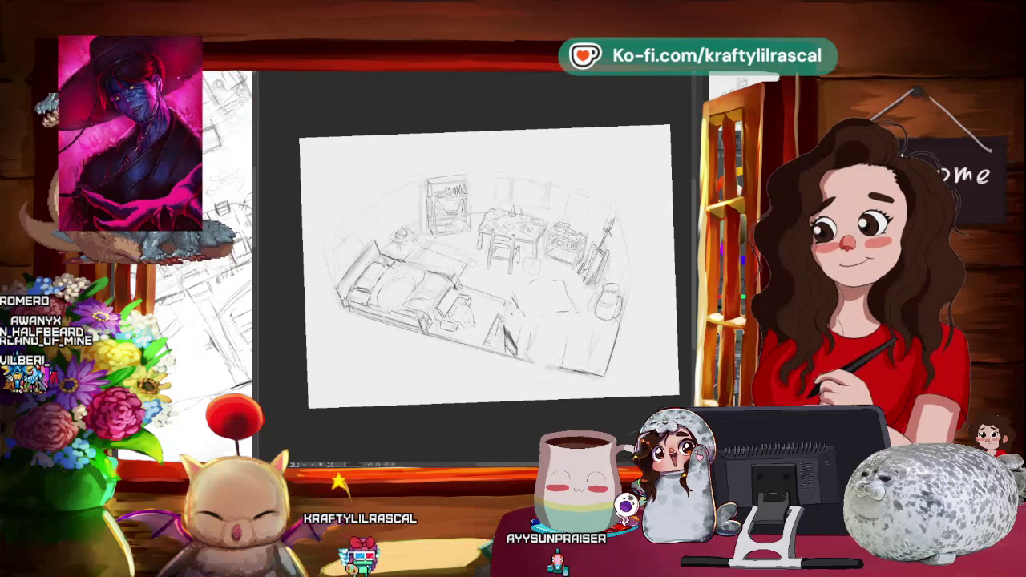
{"action": "left_click_drag", "start_coordinate": [496, 410], "coordinate": [462, 437]}
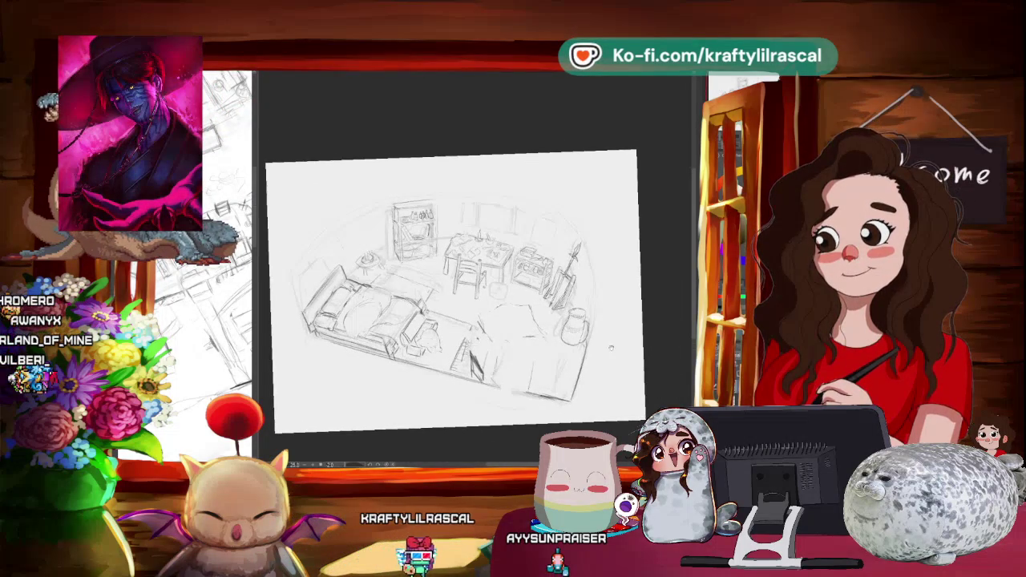
Rotate the canvas back and forth while redrawing the bookshelf and bed corner.
{"action": "mouse_move", "coordinate": [611, 348]}
{"action": "left_mouse_down"}
{"action": "mouse_move", "coordinate": [522, 405]}
{"action": "mouse_move", "coordinate": [553, 385]}
{"action": "left_mouse_up"}
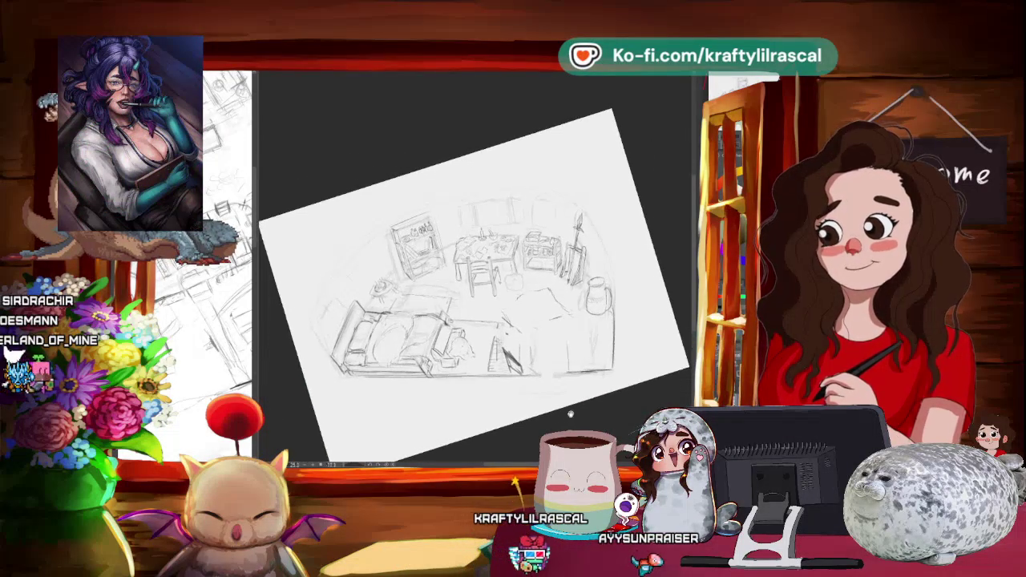
{"action": "left_click_drag", "start_coordinate": [550, 413], "coordinate": [588, 398]}
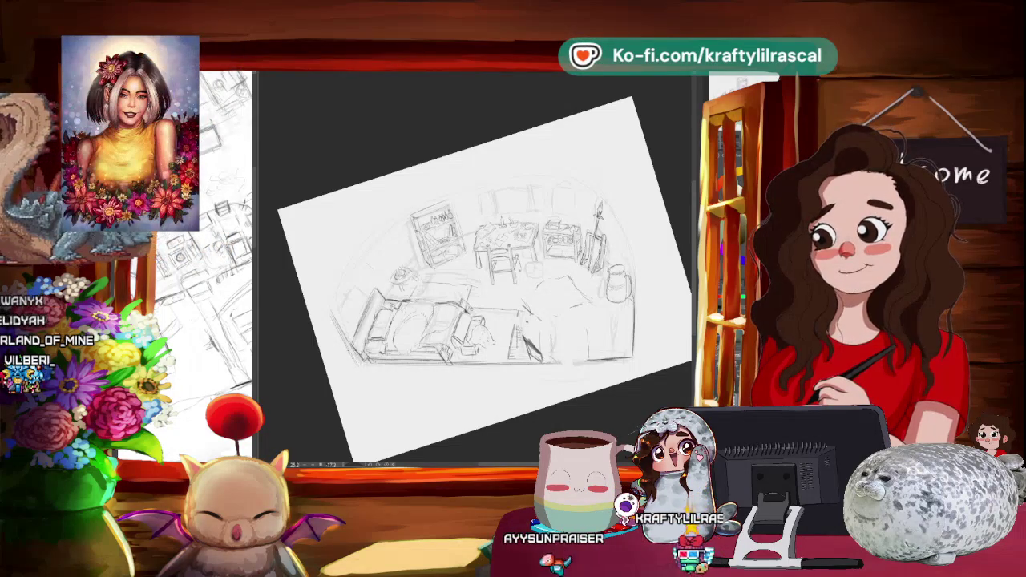
{"action": "left_click_drag", "start_coordinate": [481, 241], "coordinate": [562, 320]}
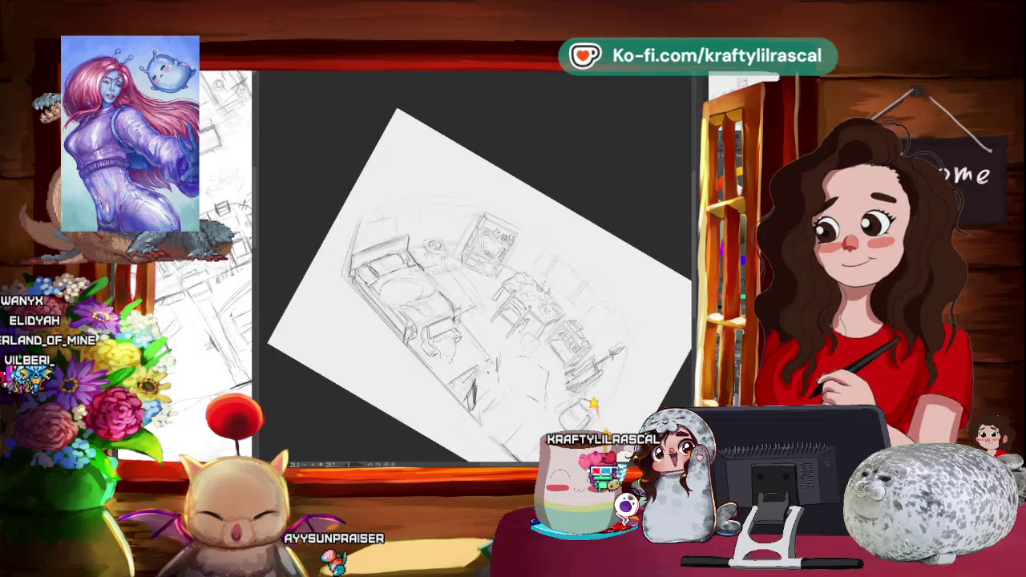
{"action": "mouse_move", "coordinate": [601, 289]}
{"action": "left_mouse_down"}
{"action": "mouse_move", "coordinate": [592, 243]}
{"action": "mouse_move", "coordinate": [566, 203]}
{"action": "mouse_move", "coordinate": [514, 201]}
{"action": "mouse_move", "coordinate": [390, 233]}
{"action": "left_mouse_up"}
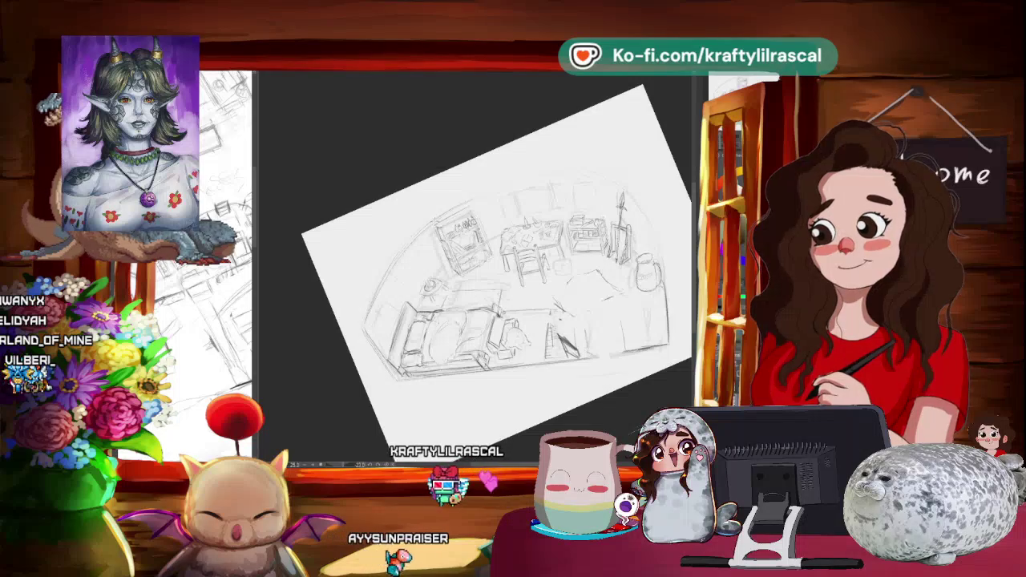
{"action": "mouse_move", "coordinate": [634, 245]}
{"action": "left_mouse_down"}
{"action": "mouse_move", "coordinate": [464, 379]}
{"action": "mouse_move", "coordinate": [542, 363]}
{"action": "left_mouse_up"}
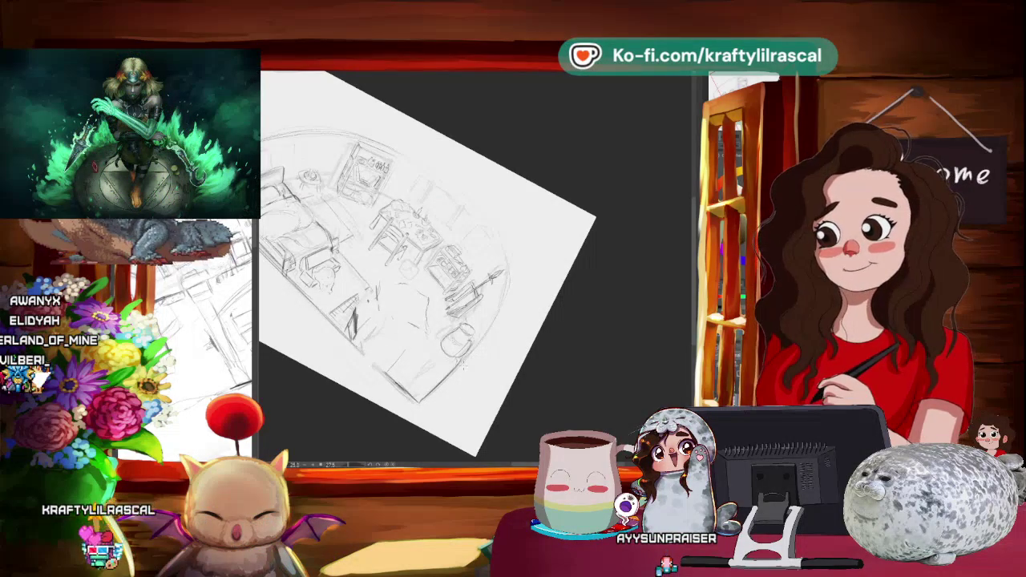
{"action": "key", "text": "-"}
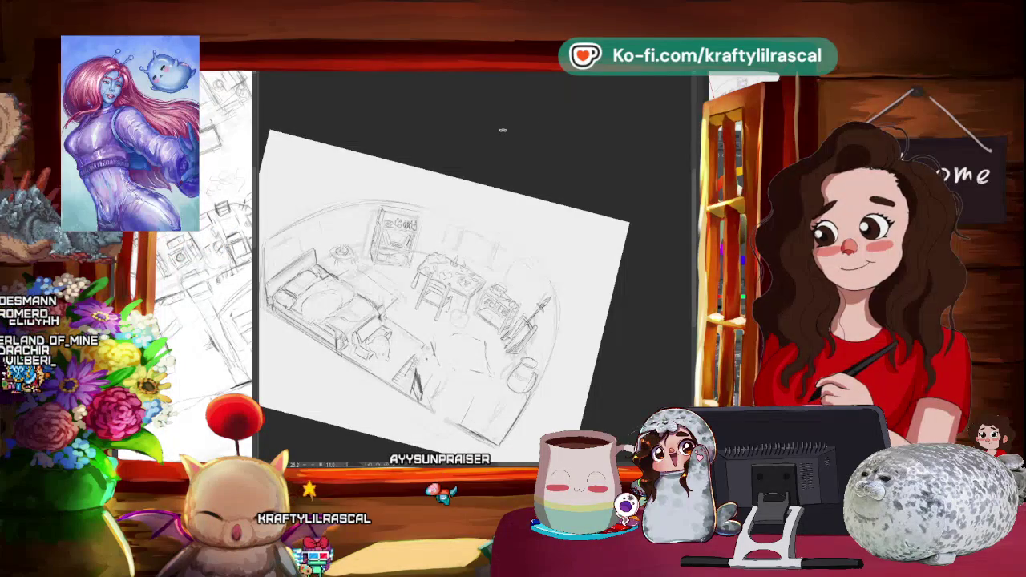
Zoom and pan onto the cart to sketch its drawers and the spear details.
{"action": "scroll", "coordinate": [502, 129], "scroll_direction": "down", "scroll_amount": 1}
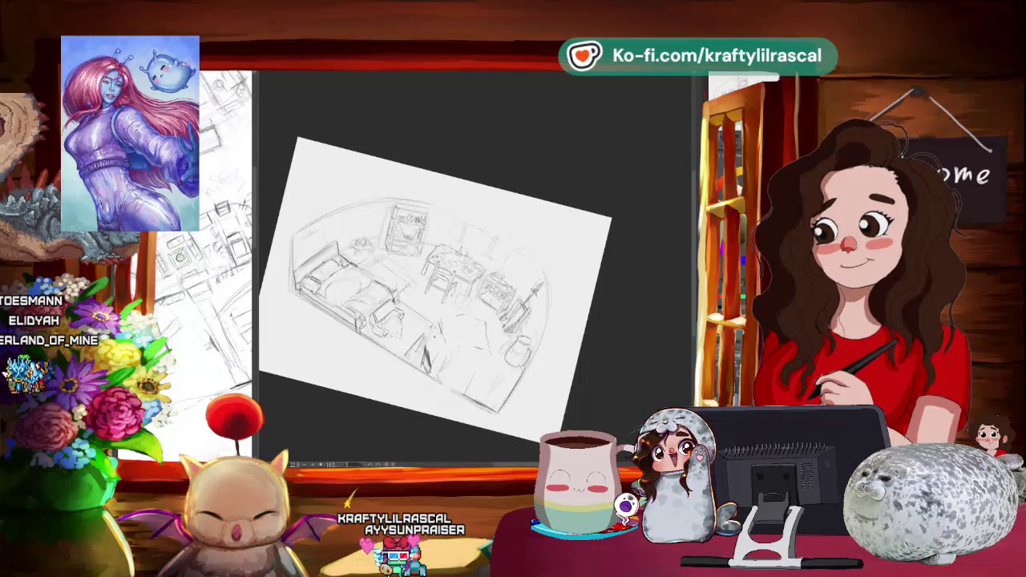
{"action": "left_click_drag", "start_coordinate": [550, 361], "coordinate": [509, 340]}
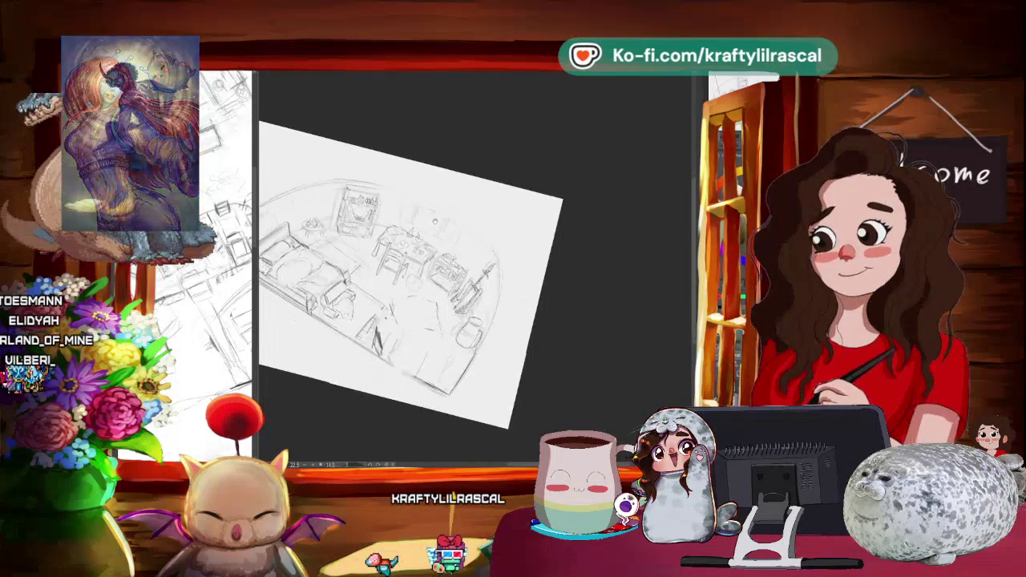
{"action": "scroll", "coordinate": [510, 341], "scroll_direction": "up", "scroll_amount": 2}
{"action": "mouse_move", "coordinate": [417, 272]}
{"action": "left_mouse_down"}
{"action": "mouse_move", "coordinate": [425, 296]}
{"action": "mouse_move", "coordinate": [401, 293]}
{"action": "left_mouse_up"}
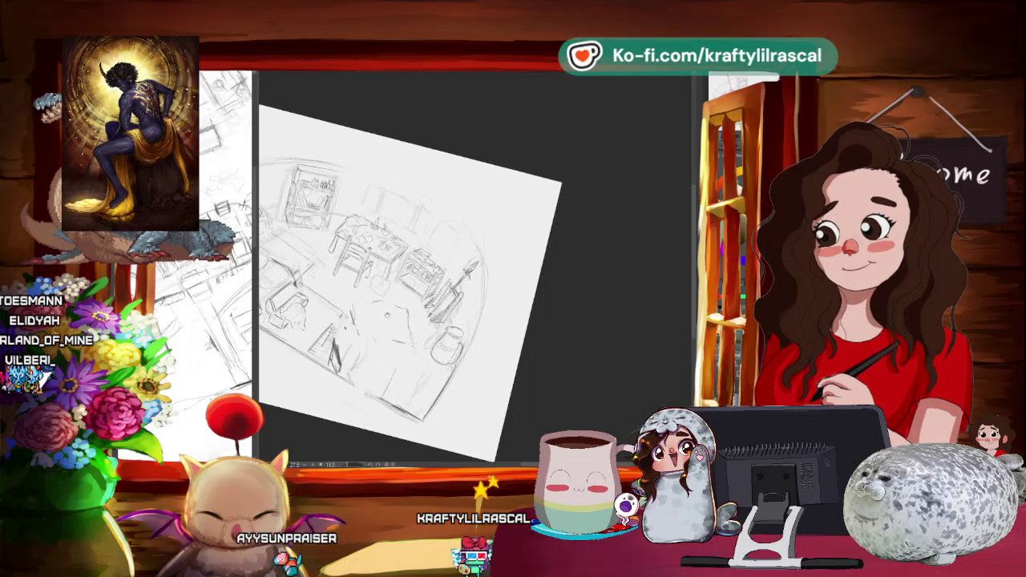
{"action": "scroll", "coordinate": [413, 284], "scroll_direction": "down", "scroll_amount": 1}
{"action": "scroll", "coordinate": [409, 273], "scroll_direction": "up", "scroll_amount": 1}
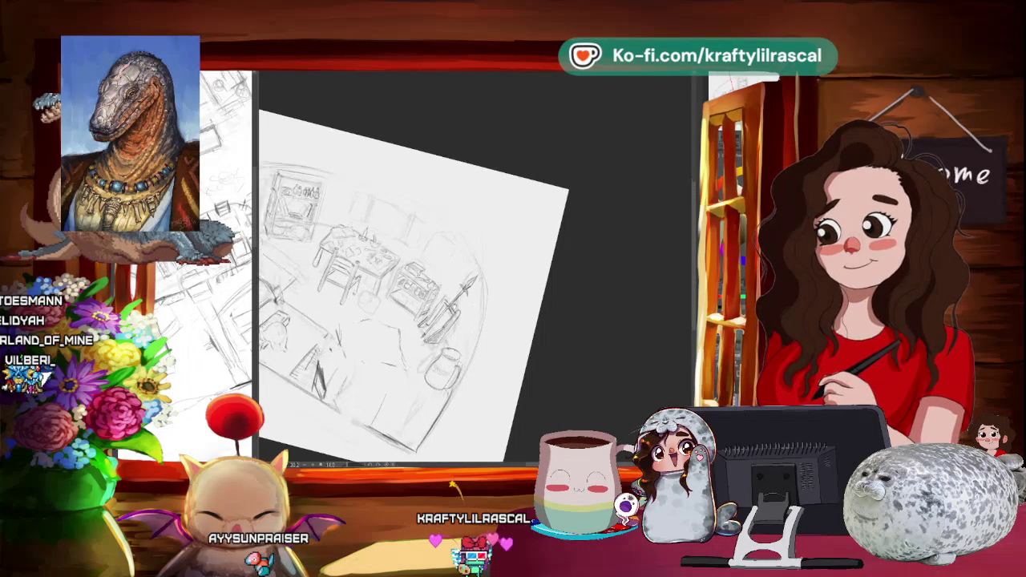
{"action": "scroll", "coordinate": [409, 272], "scroll_direction": "up", "scroll_amount": 2}
{"action": "scroll", "coordinate": [409, 272], "scroll_direction": "up", "scroll_amount": 1}
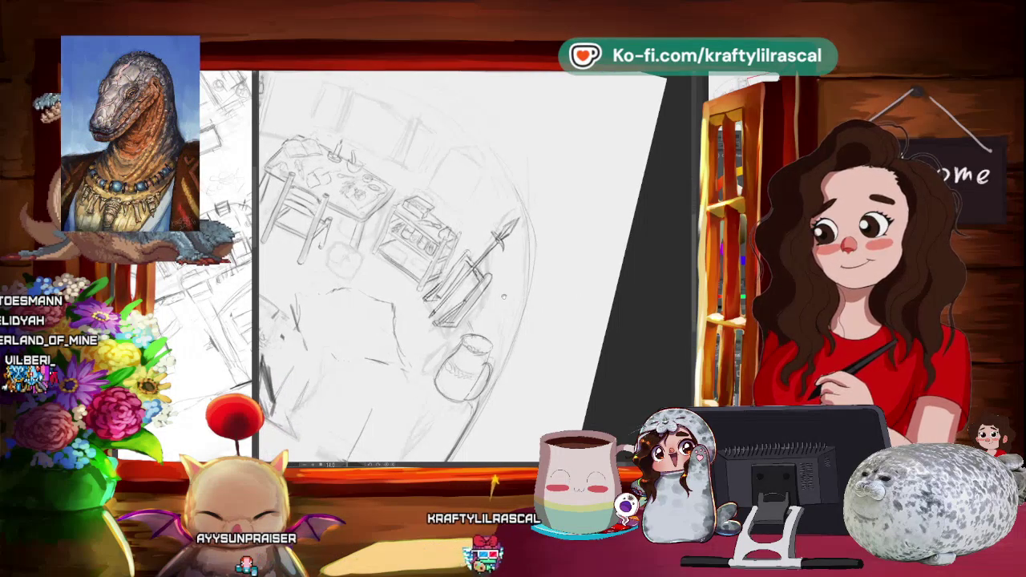
{"action": "left_click_drag", "start_coordinate": [417, 272], "coordinate": [385, 305]}
{"action": "left_click_drag", "start_coordinate": [459, 250], "coordinate": [490, 252]}
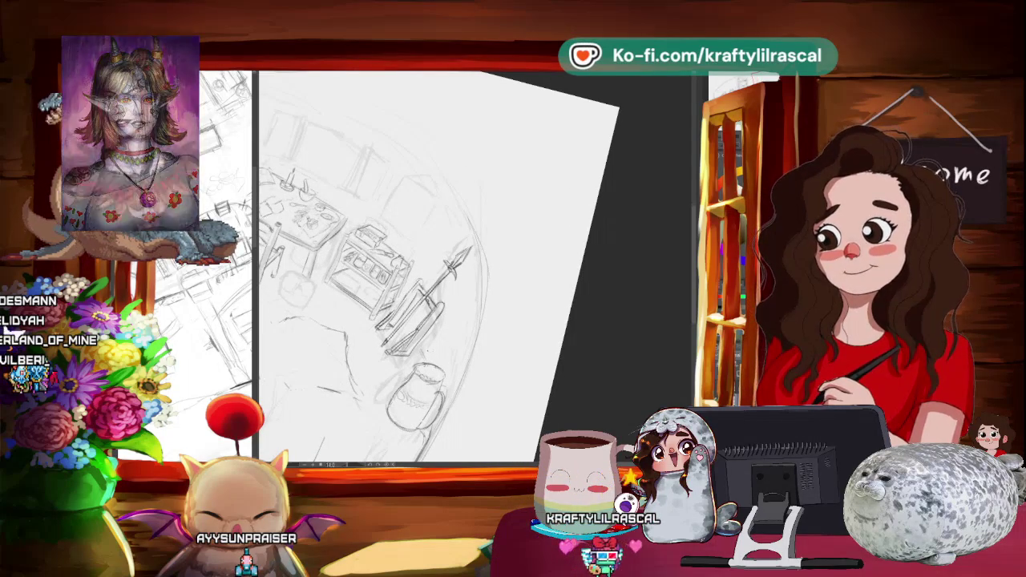
Rotate the canvas to detail the jar, then zoom out to see more of the sketch.
{"action": "mouse_move", "coordinate": [449, 384]}
{"action": "left_mouse_down"}
{"action": "mouse_move", "coordinate": [529, 352]}
{"action": "mouse_move", "coordinate": [569, 313]}
{"action": "mouse_move", "coordinate": [593, 265]}
{"action": "left_mouse_up"}
{"action": "left_click_drag", "start_coordinate": [449, 337], "coordinate": [481, 305]}
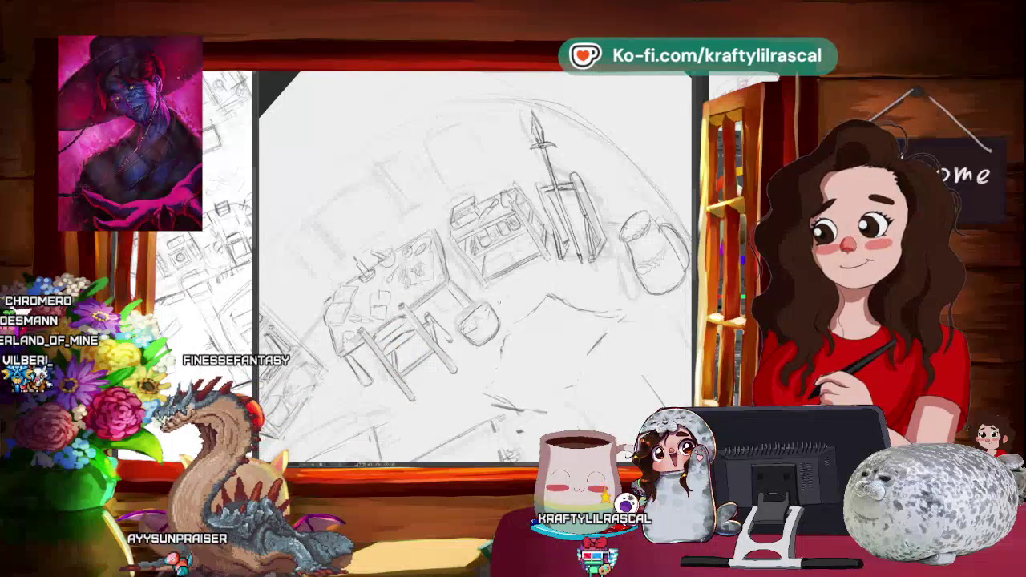
{"action": "left_click_drag", "start_coordinate": [481, 241], "coordinate": [625, 308]}
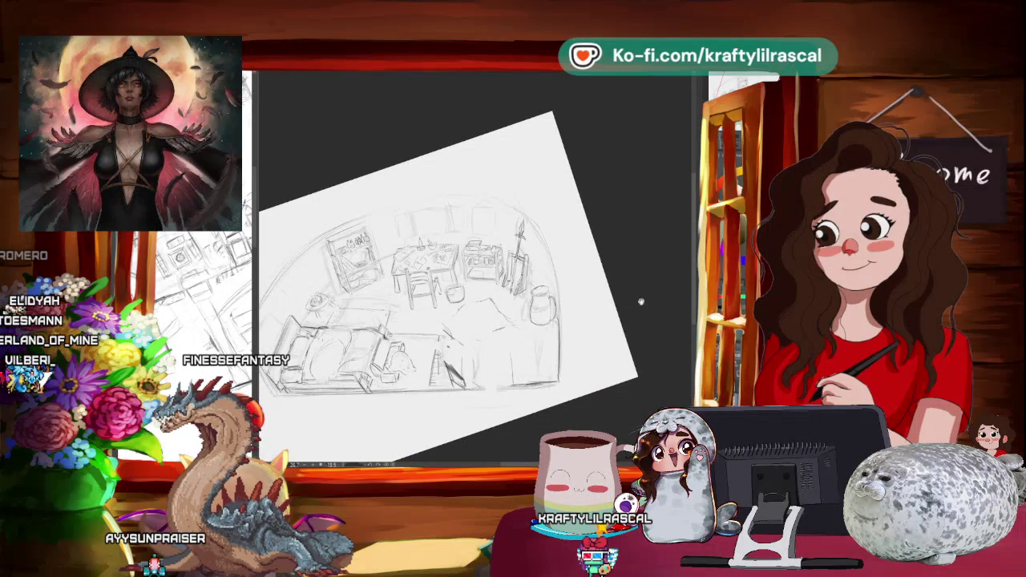
Reset the canvas rotation, then tilt it to angles for pencilling the table items and cart shelves.
{"action": "key", "text": "ctrl+alt+0"}
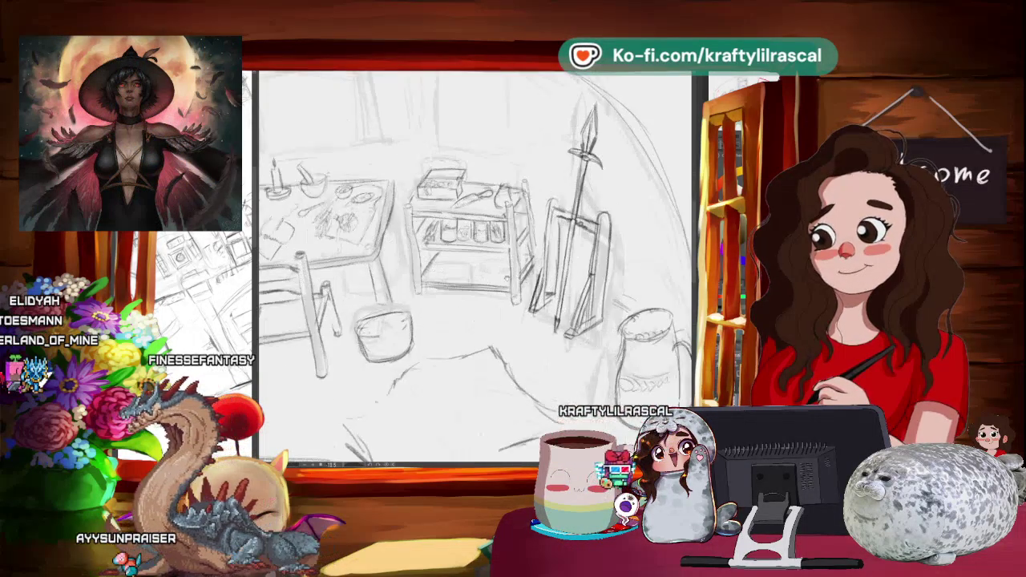
{"action": "left_click_drag", "start_coordinate": [561, 241], "coordinate": [497, 337]}
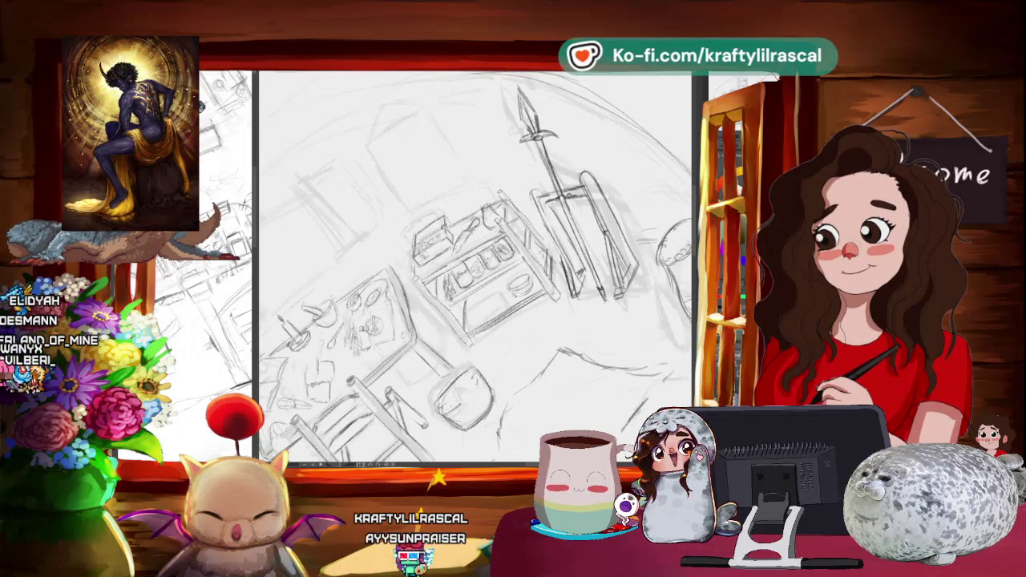
{"action": "mouse_move", "coordinate": [473, 264]}
{"action": "left_mouse_down"}
{"action": "mouse_move", "coordinate": [513, 241]}
{"action": "mouse_move", "coordinate": [497, 257]}
{"action": "left_mouse_up"}
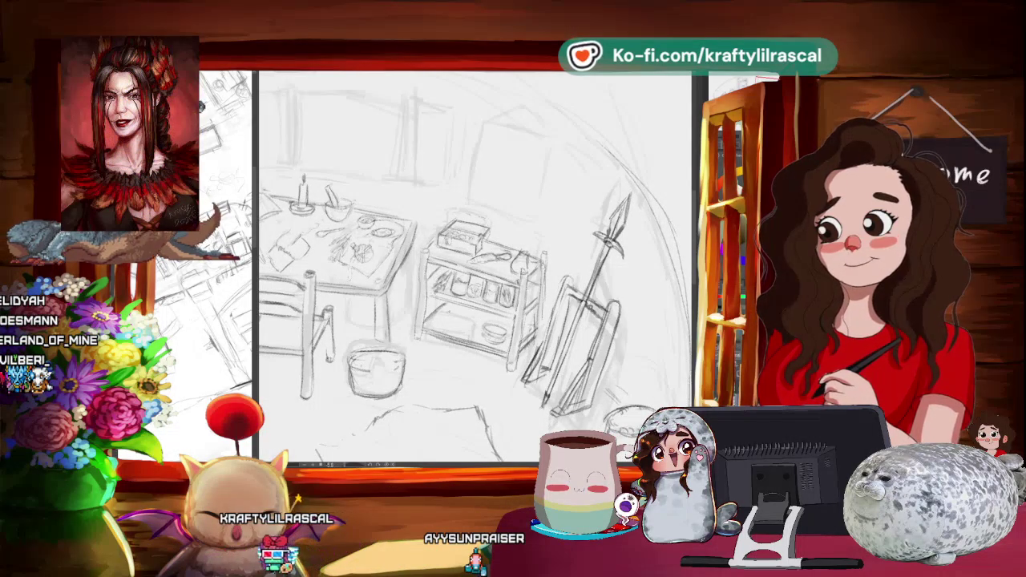
{"action": "left_click_drag", "start_coordinate": [593, 268], "coordinate": [562, 186]}
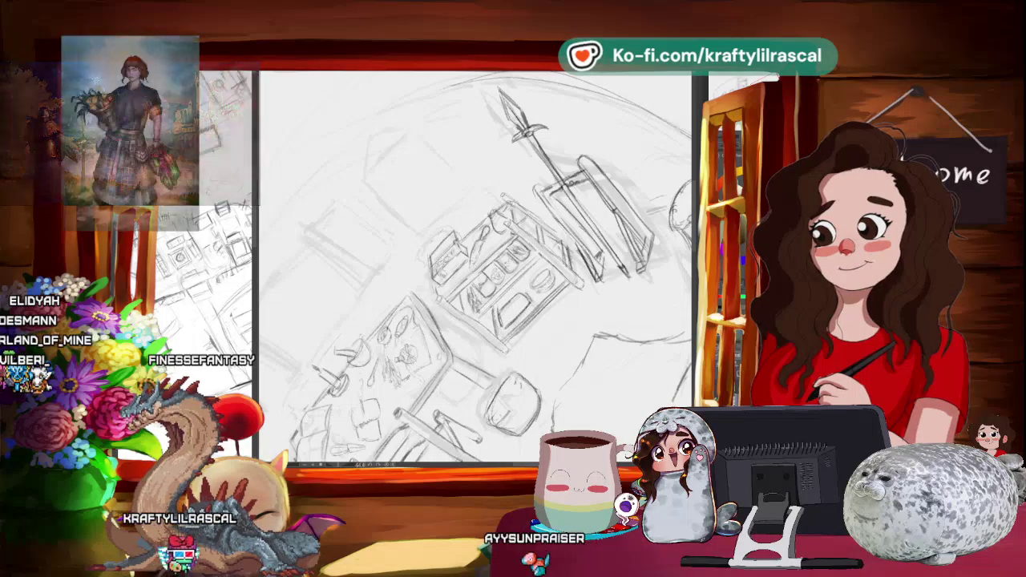
{"action": "scroll", "coordinate": [608, 369], "scroll_direction": "down", "scroll_amount": 5}
{"action": "scroll", "coordinate": [608, 370], "scroll_direction": "down", "scroll_amount": 3}
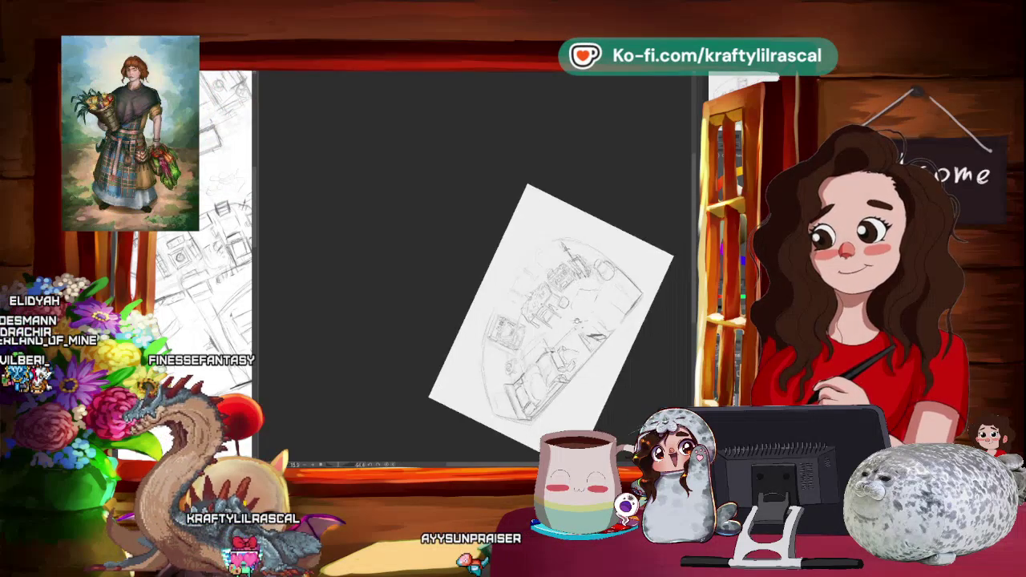
Ease the page tilt and zoom in and out to frame the rolling cart and spear.
{"action": "scroll", "coordinate": [609, 369], "scroll_direction": "up", "scroll_amount": 1}
{"action": "left_click_drag", "start_coordinate": [608, 370], "coordinate": [561, 308]}
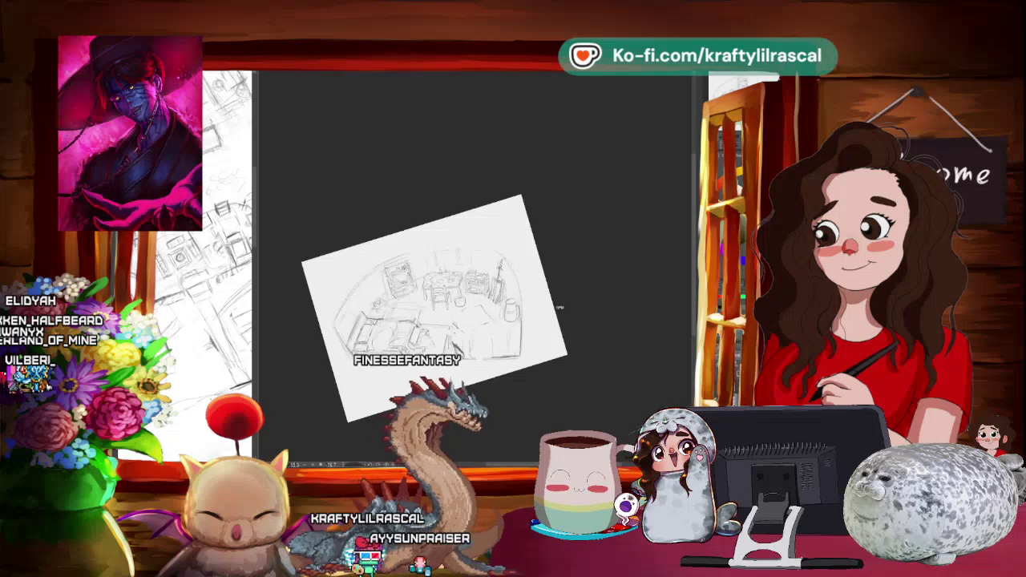
{"action": "key", "text": "ctrl+plus"}
{"action": "key", "text": "ctrl+plus"}
{"action": "key", "text": "ctrl+plus"}
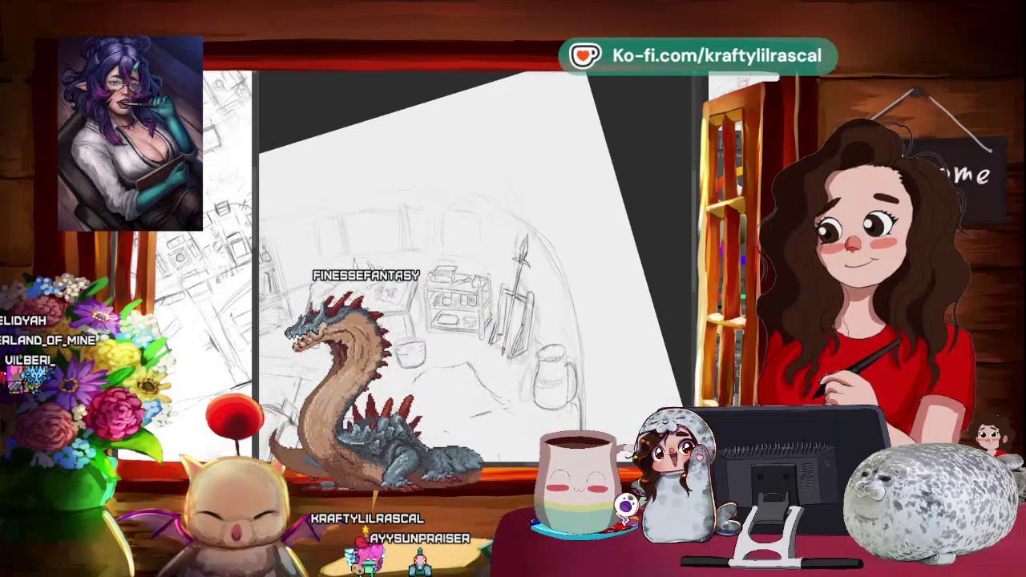
{"action": "key", "text": "ctrl+plus"}
{"action": "key", "text": "ctrl+plus"}
{"action": "key", "text": "ctrl+plus"}
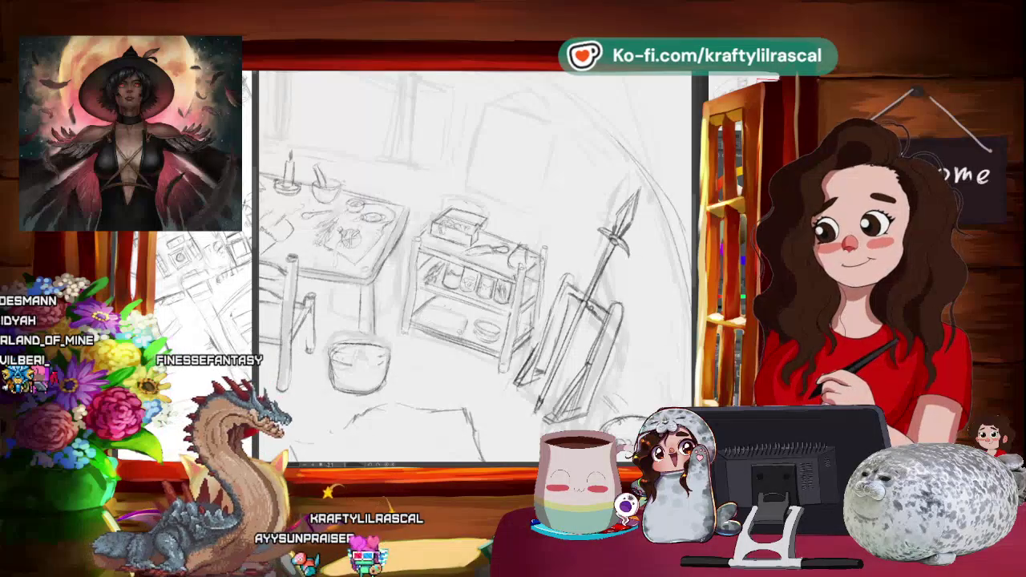
{"action": "key", "text": "ctrl+minus"}
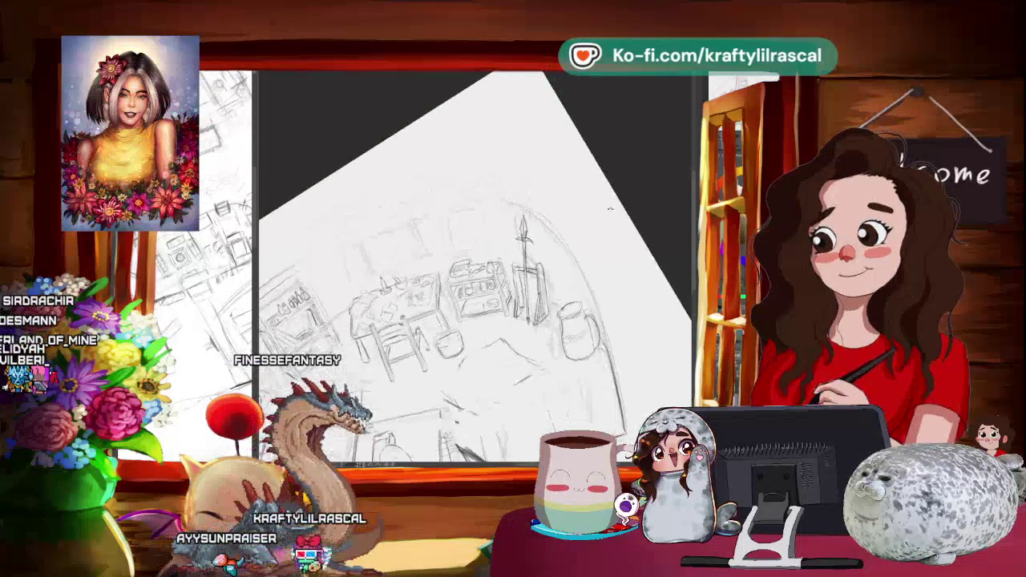
{"action": "scroll", "coordinate": [474, 267], "scroll_direction": "up", "scroll_amount": 3}
{"action": "scroll", "coordinate": [474, 268], "scroll_direction": "down", "scroll_amount": 1}
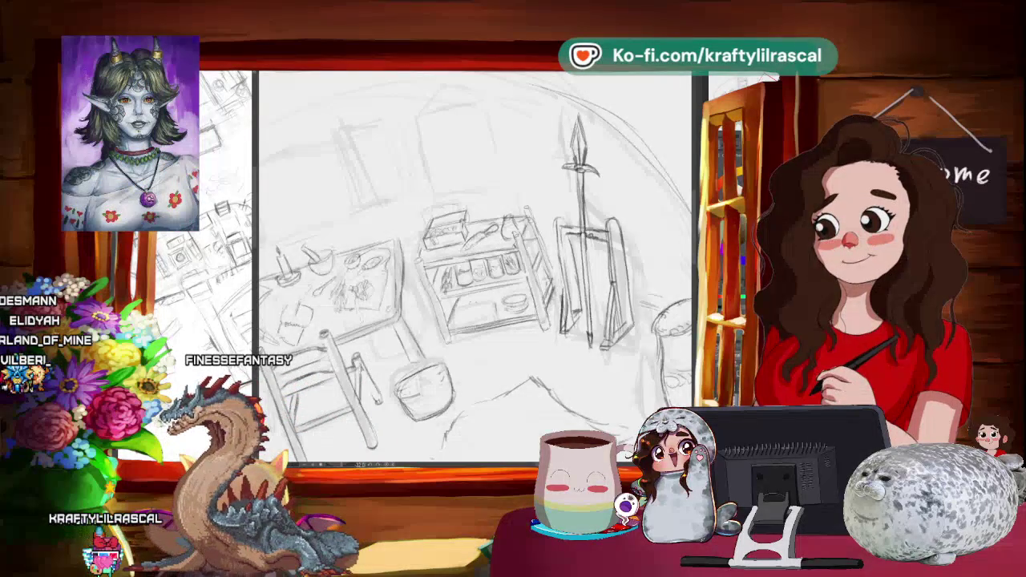
{"action": "scroll", "coordinate": [473, 264], "scroll_direction": "down", "scroll_amount": 2}
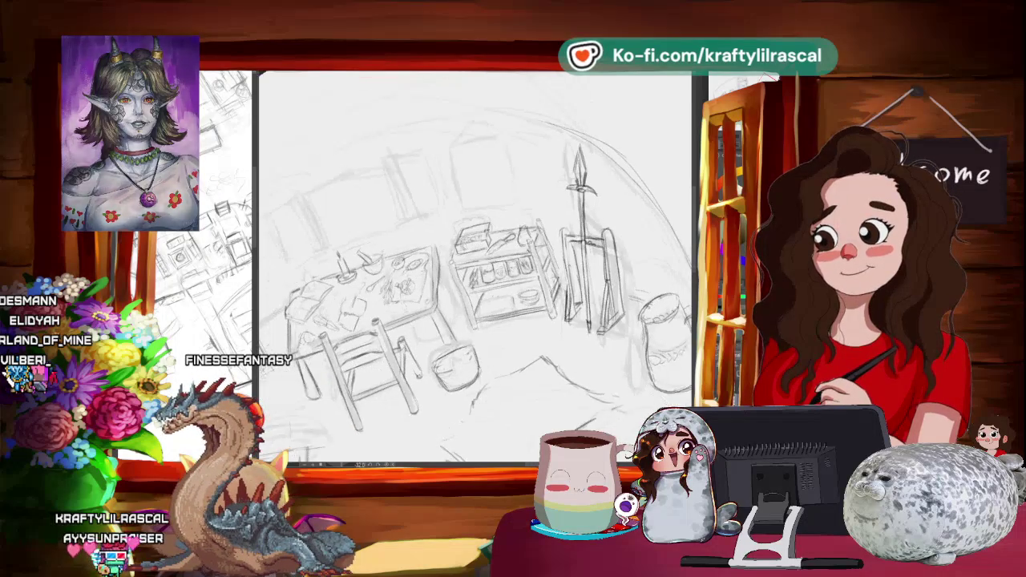
{"action": "key", "text": "minus"}
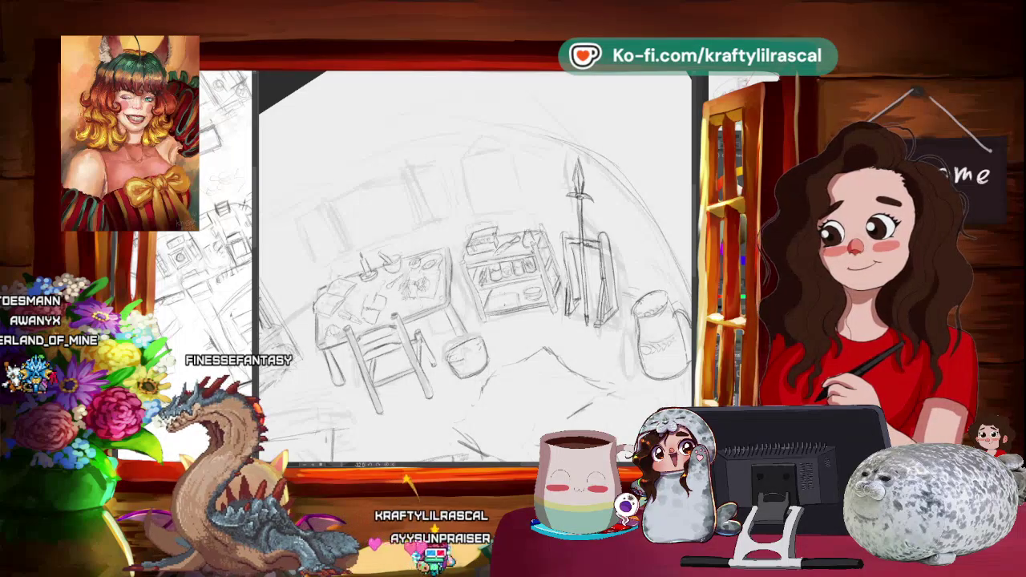
{"action": "scroll", "coordinate": [473, 264], "scroll_direction": "up", "scroll_amount": 3}
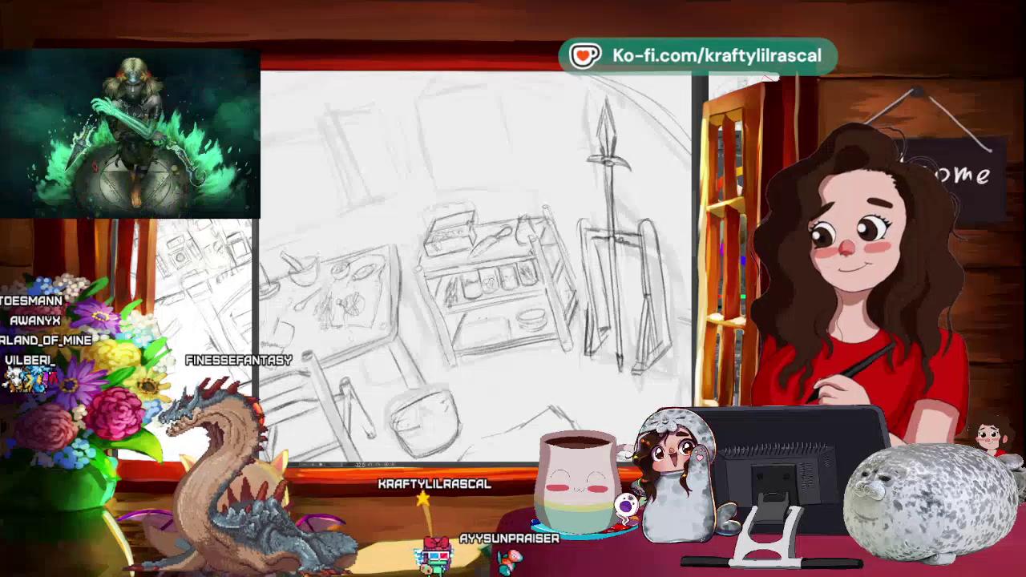
Tilt the page to a comfortable angle for sketching the cart's shelf items.
{"action": "key", "text": "minus"}
{"action": "key", "text": "minus"}
{"action": "key", "text": "minus"}
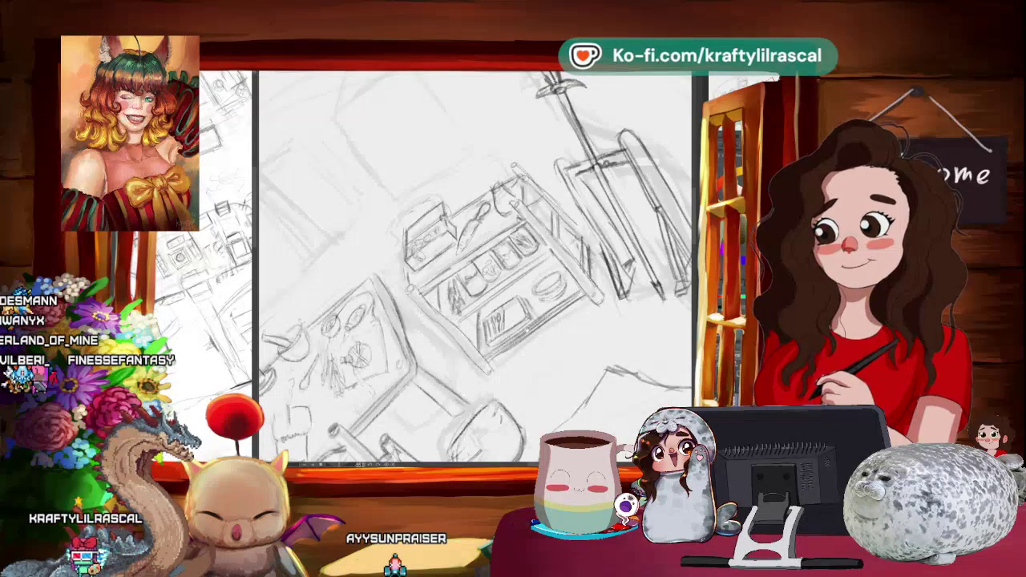
Zoom out to check the whole page, then zoom back in on the cart's shelves.
{"action": "scroll", "coordinate": [475, 267], "scroll_direction": "down", "scroll_amount": 3}
{"action": "scroll", "coordinate": [474, 267], "scroll_direction": "down", "scroll_amount": 3}
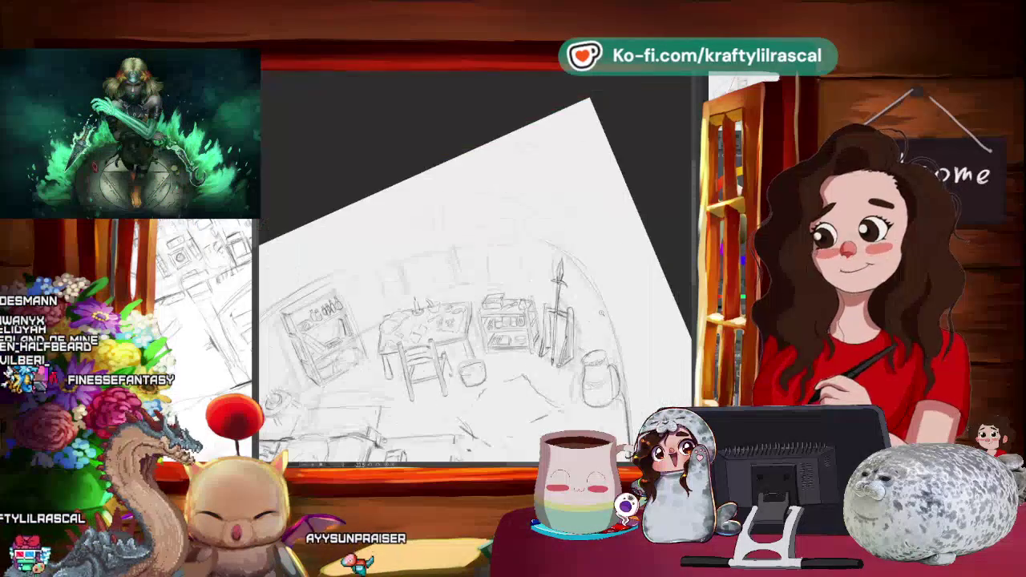
{"action": "scroll", "coordinate": [475, 267], "scroll_direction": "up", "scroll_amount": 3}
{"action": "scroll", "coordinate": [475, 267], "scroll_direction": "up", "scroll_amount": 2}
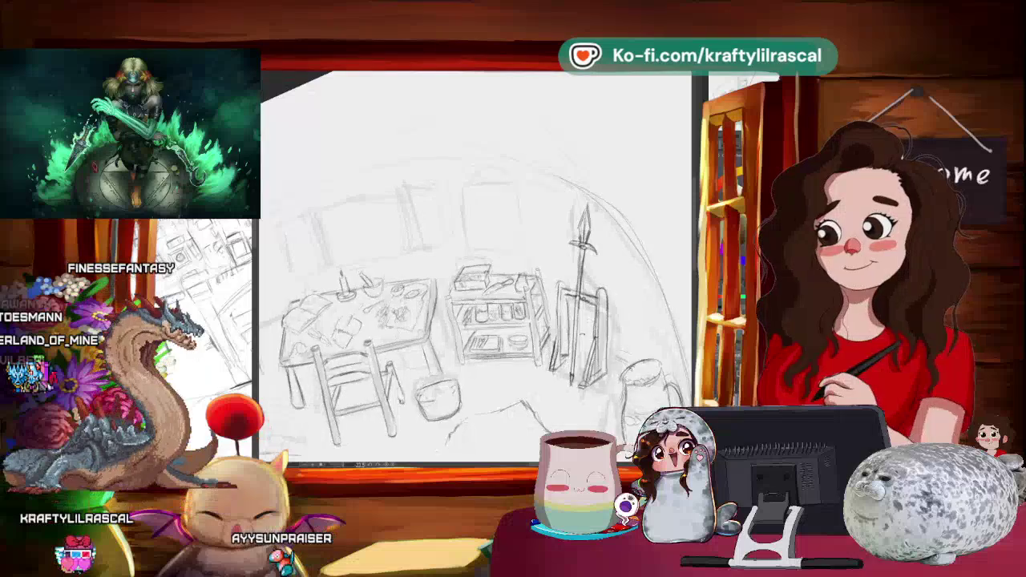
{"action": "scroll", "coordinate": [474, 267], "scroll_direction": "up", "scroll_amount": 2}
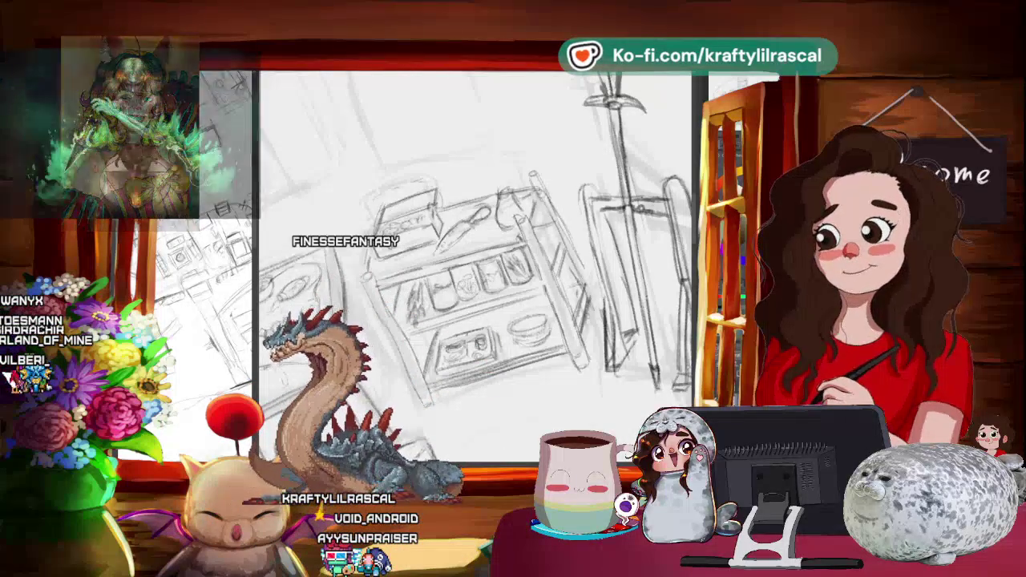
Fit the page, then pan and swing the rotation both ways while zooming into the room.
{"action": "key", "text": "ctrl+0"}
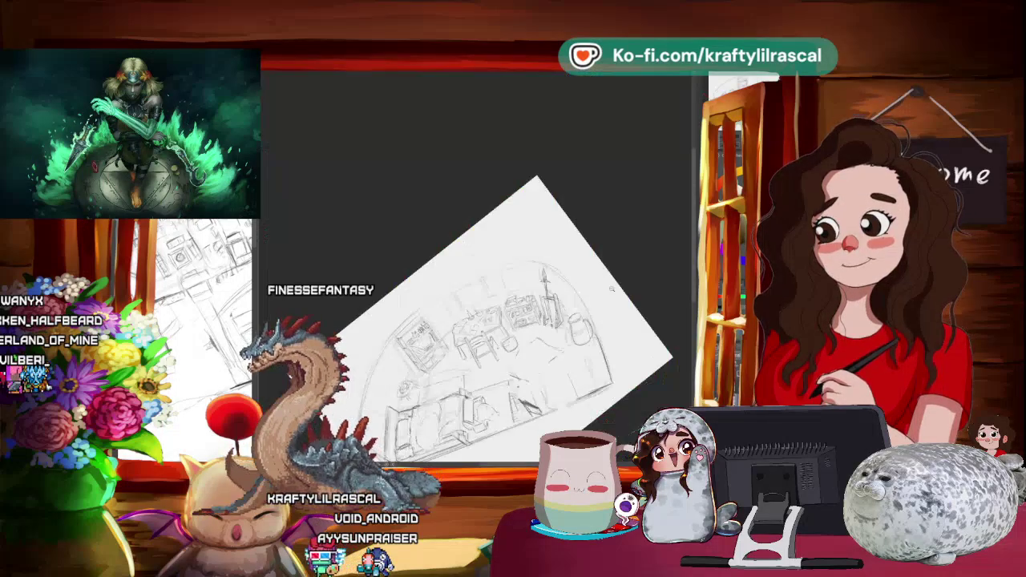
{"action": "mouse_move", "coordinate": [543, 267]}
{"action": "left_mouse_down"}
{"action": "mouse_move", "coordinate": [698, 321]}
{"action": "mouse_move", "coordinate": [628, 344]}
{"action": "left_mouse_up"}
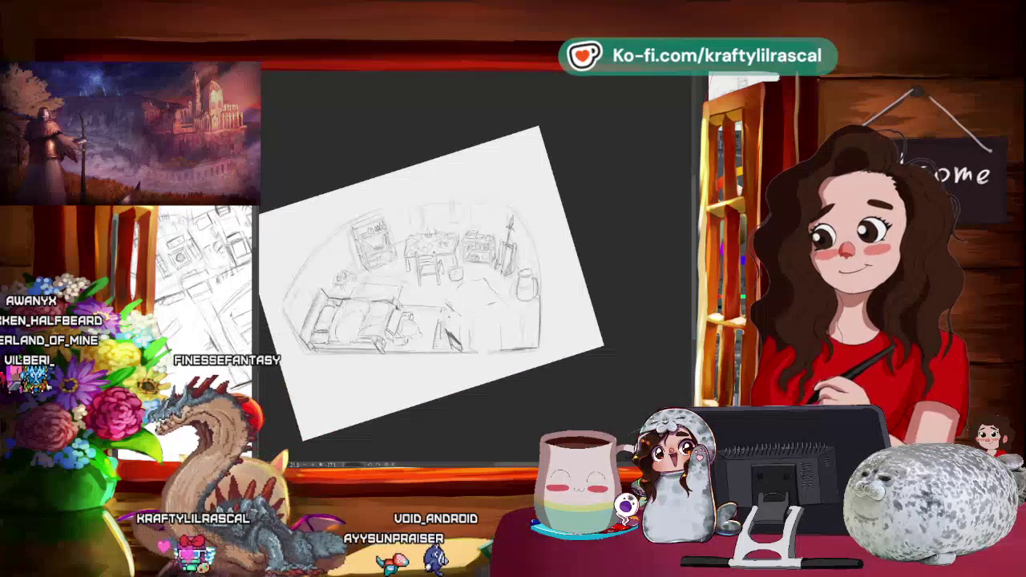
{"action": "mouse_move", "coordinate": [596, 380]}
{"action": "left_mouse_down"}
{"action": "mouse_move", "coordinate": [593, 437]}
{"action": "mouse_move", "coordinate": [614, 444]}
{"action": "left_mouse_up"}
{"action": "left_click_drag", "start_coordinate": [521, 361], "coordinate": [481, 281]}
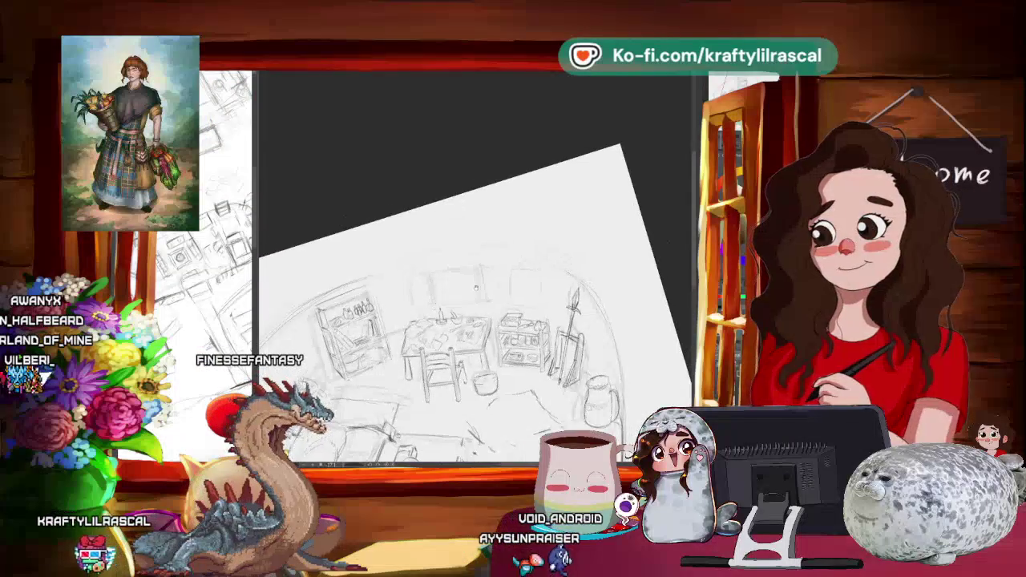
{"action": "scroll", "coordinate": [481, 320], "scroll_direction": "up", "scroll_amount": 2}
{"action": "left_click_drag", "start_coordinate": [521, 361], "coordinate": [441, 281]}
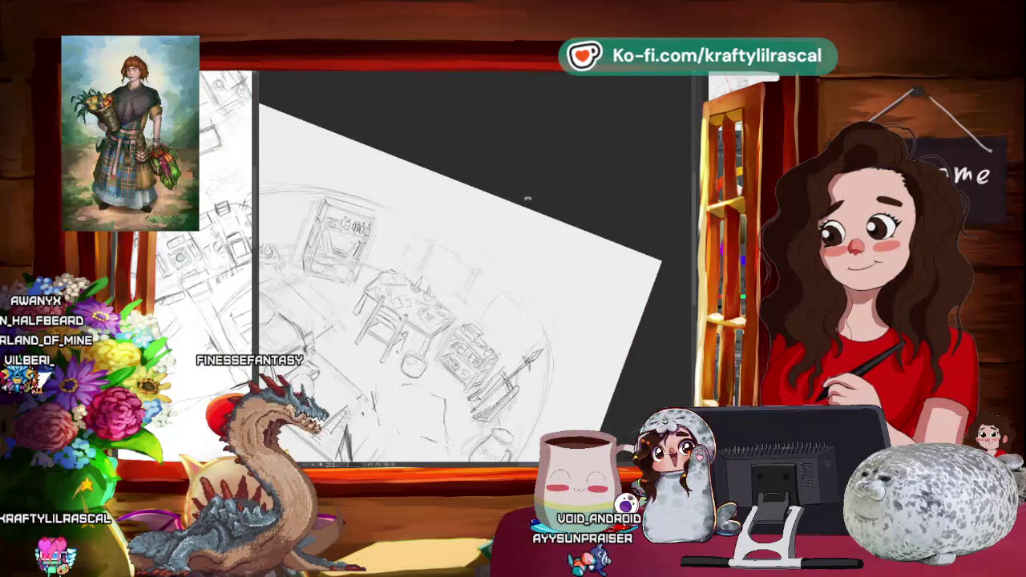
{"action": "left_click_drag", "start_coordinate": [563, 206], "coordinate": [380, 257]}
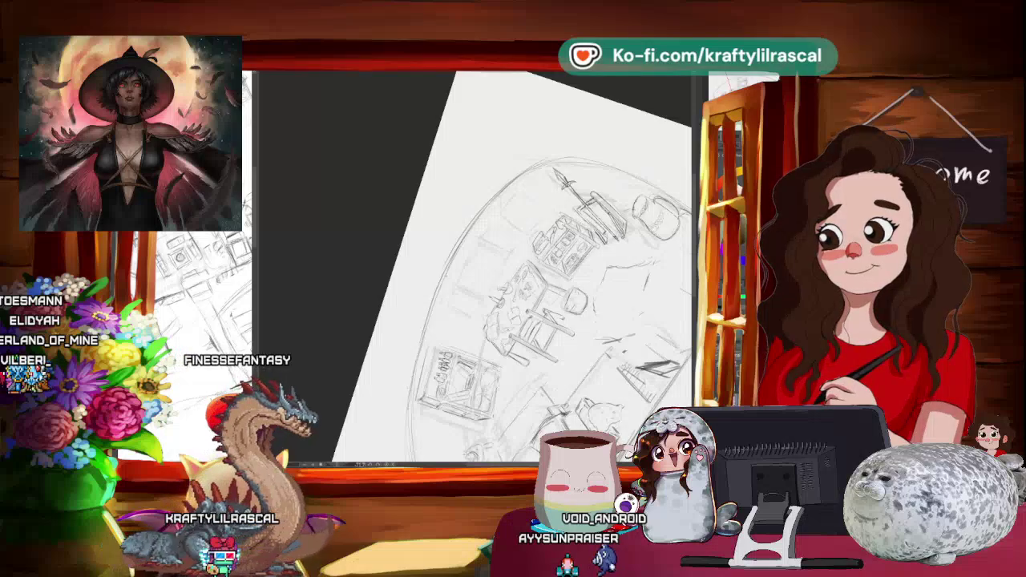
Straighten the page to full view, then zoom in on the bed and rug.
{"action": "key", "text": "ctrl+0"}
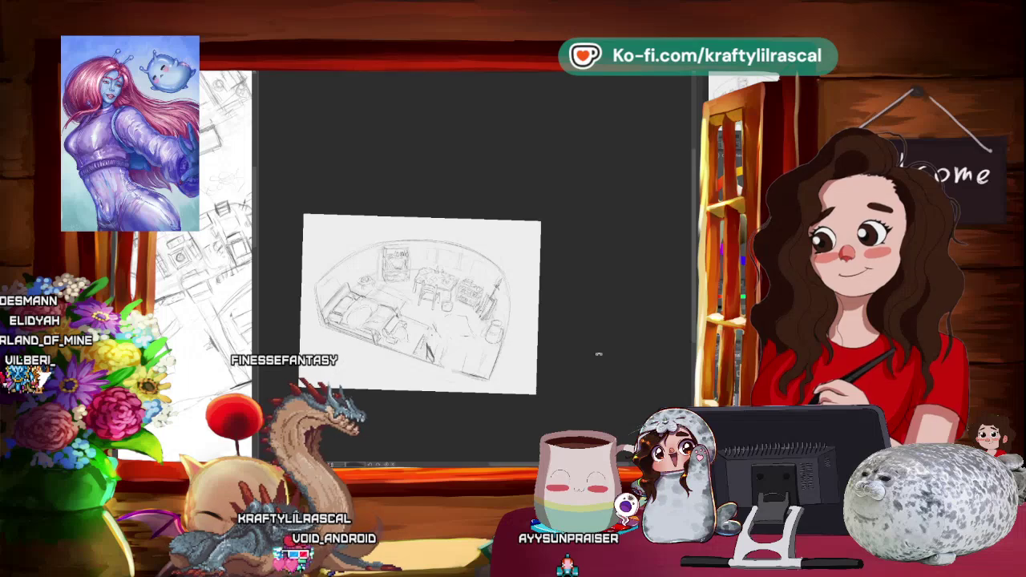
{"action": "scroll", "coordinate": [598, 354], "scroll_direction": "up", "scroll_amount": 2}
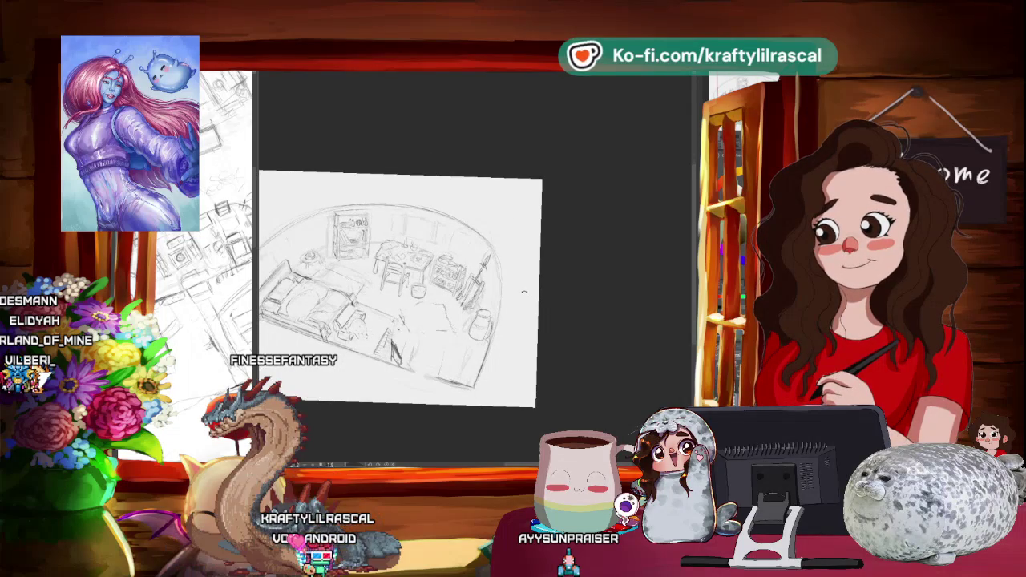
{"action": "scroll", "coordinate": [401, 288], "scroll_direction": "up", "scroll_amount": 1}
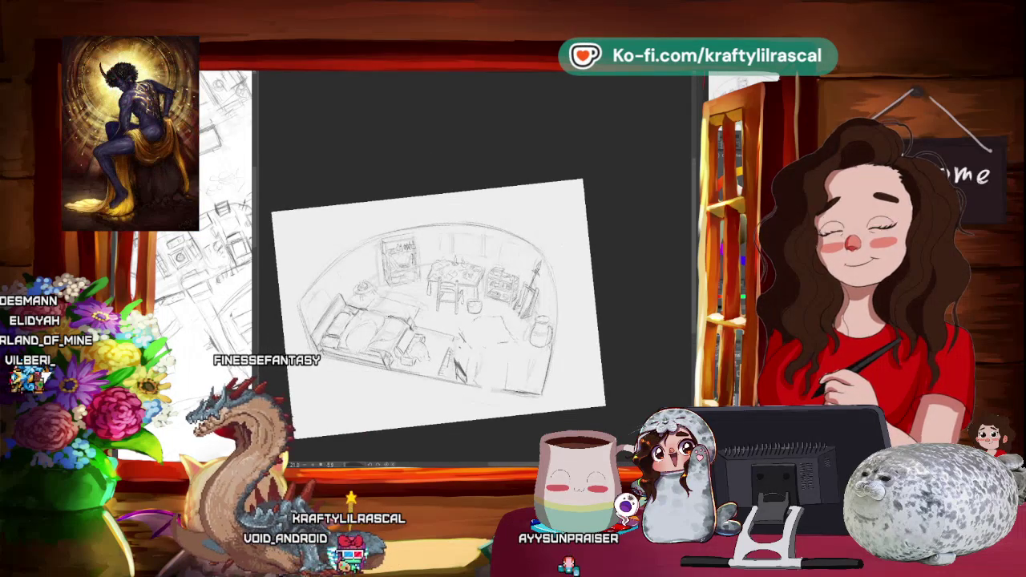
{"action": "scroll", "coordinate": [473, 280], "scroll_direction": "up", "scroll_amount": 2}
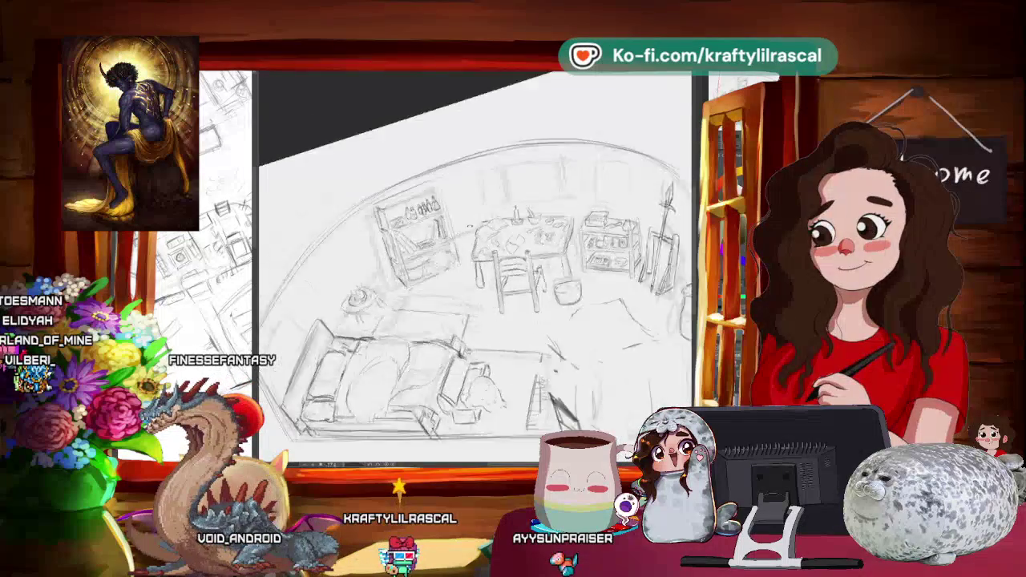
Rotate the page, pan toward the bookshelf and bed, and adjust the zoom on the room.
{"action": "left_click_drag", "start_coordinate": [473, 281], "coordinate": [513, 337]}
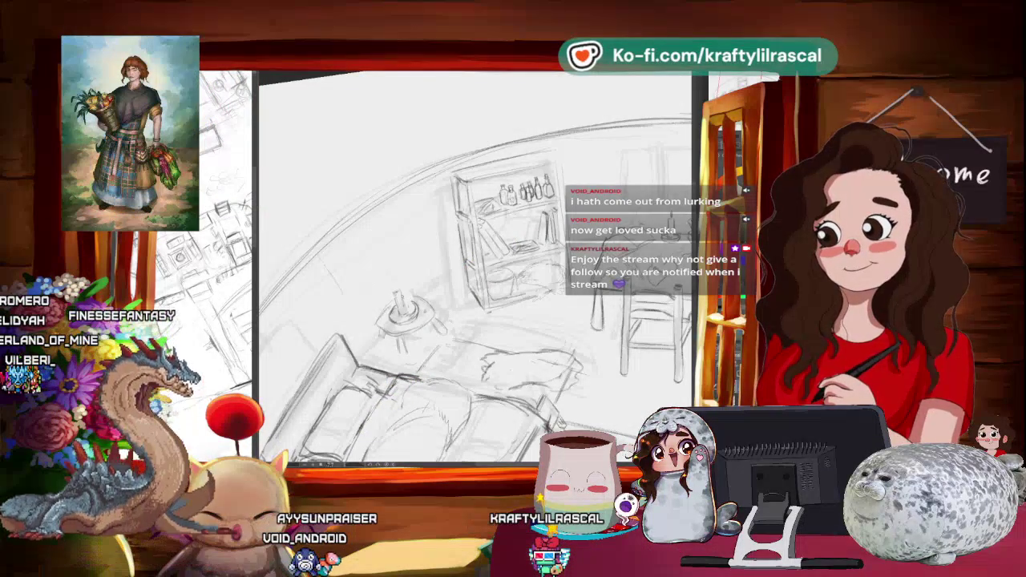
{"action": "left_click_drag", "start_coordinate": [481, 280], "coordinate": [390, 309]}
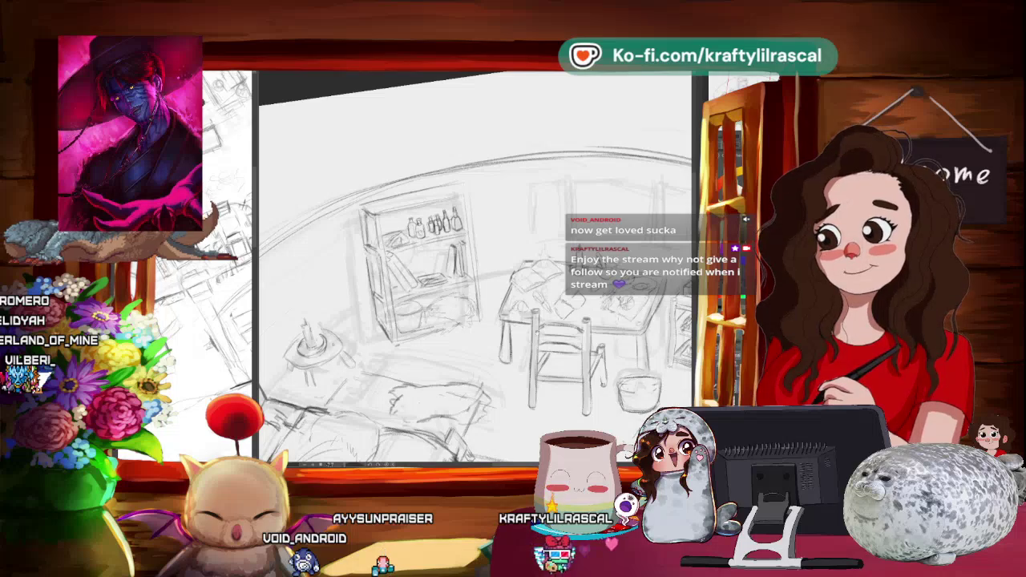
{"action": "scroll", "coordinate": [473, 273], "scroll_direction": "down", "scroll_amount": 5}
{"action": "scroll", "coordinate": [473, 273], "scroll_direction": "up", "scroll_amount": 2}
{"action": "scroll", "coordinate": [473, 273], "scroll_direction": "up", "scroll_amount": 1}
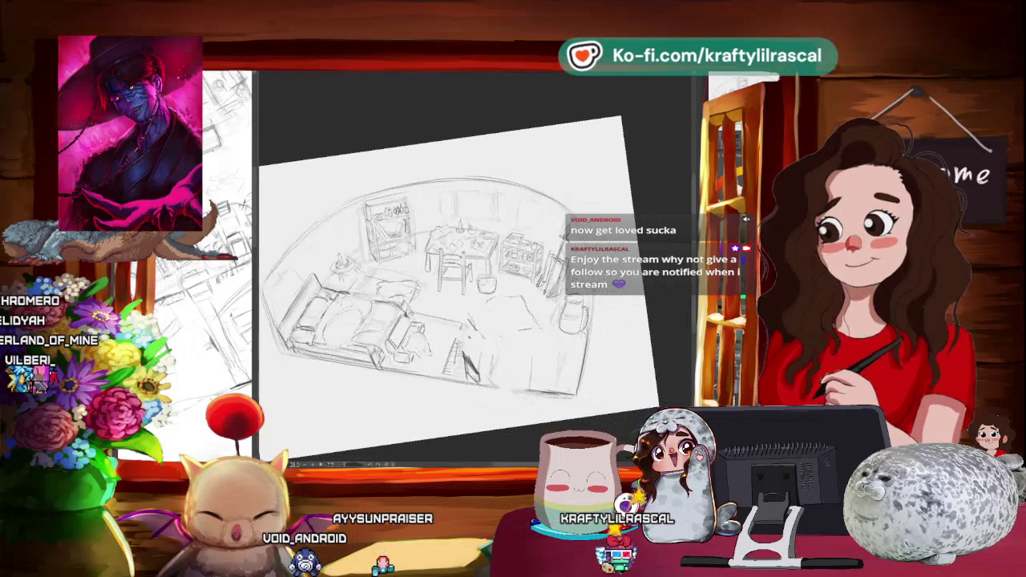
Rotate the page about 45° counter-clockwise and fine-tune the angle.
{"action": "left_click_drag", "start_coordinate": [561, 201], "coordinate": [497, 144]}
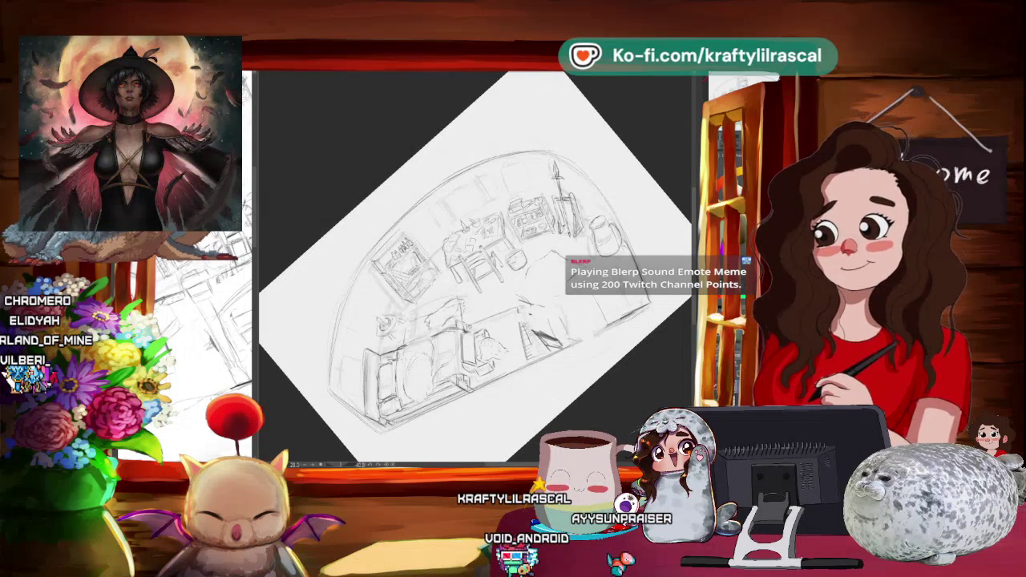
{"action": "key", "text": "-"}
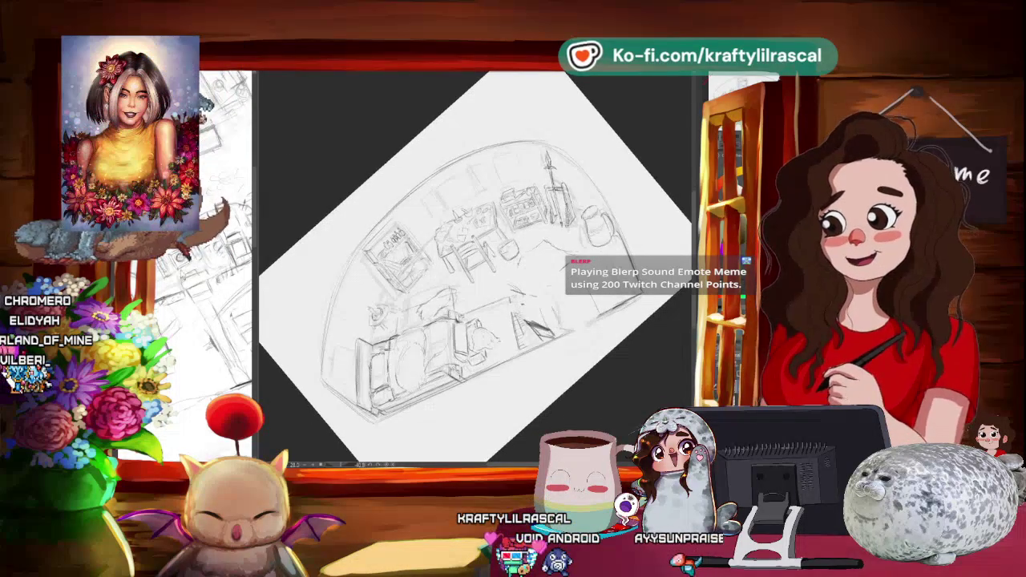